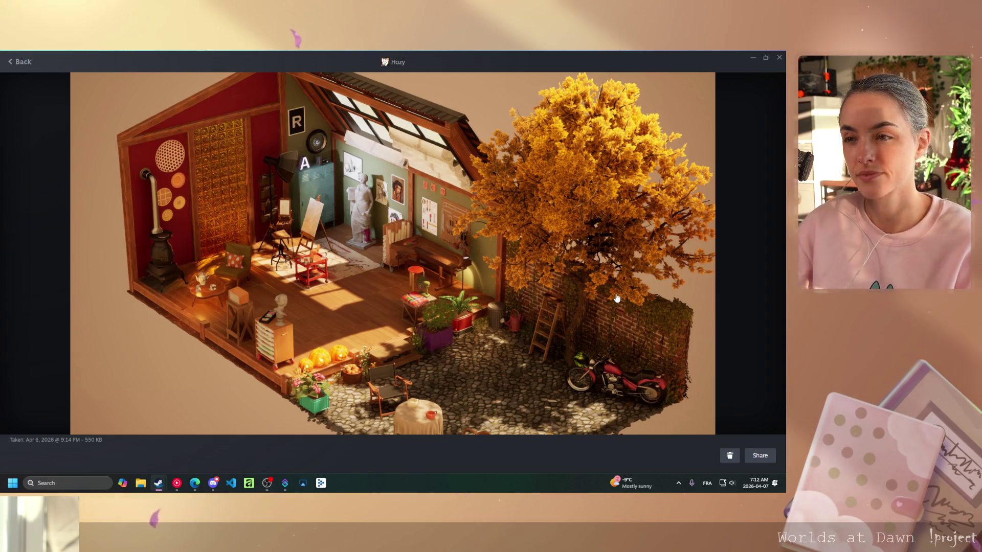
View Hozy's dark room screenshot full size, then scroll down and open the attic screenshot
click(779, 58)
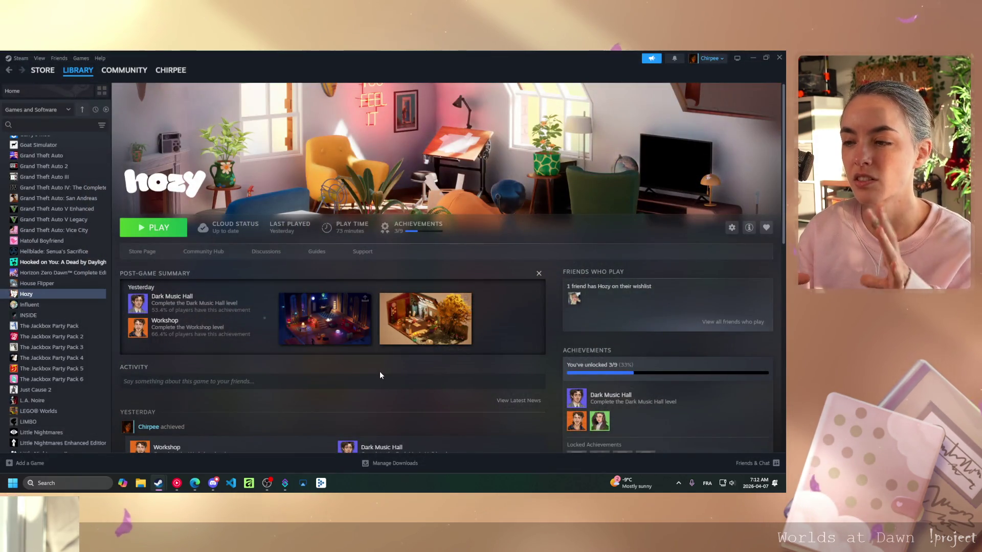
click(353, 332)
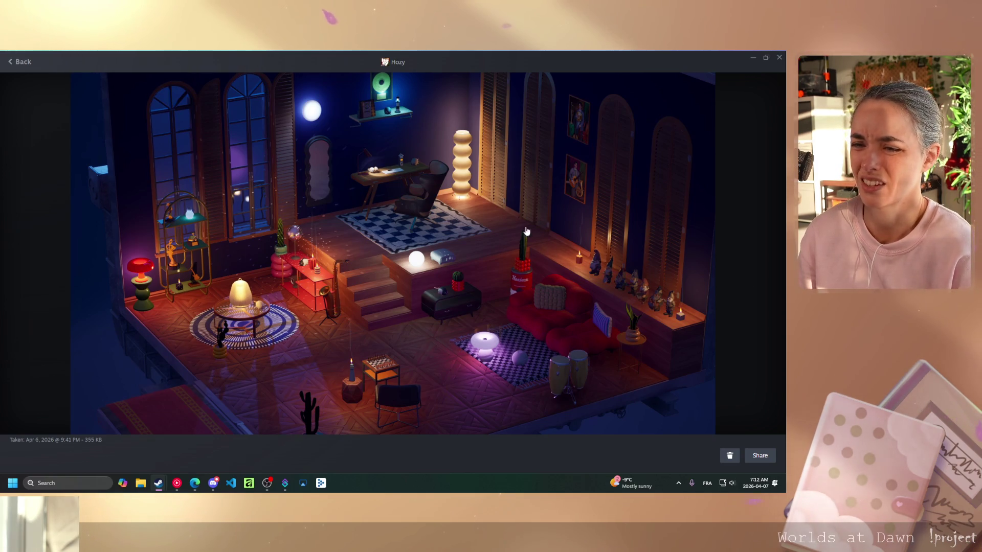
key(Escape)
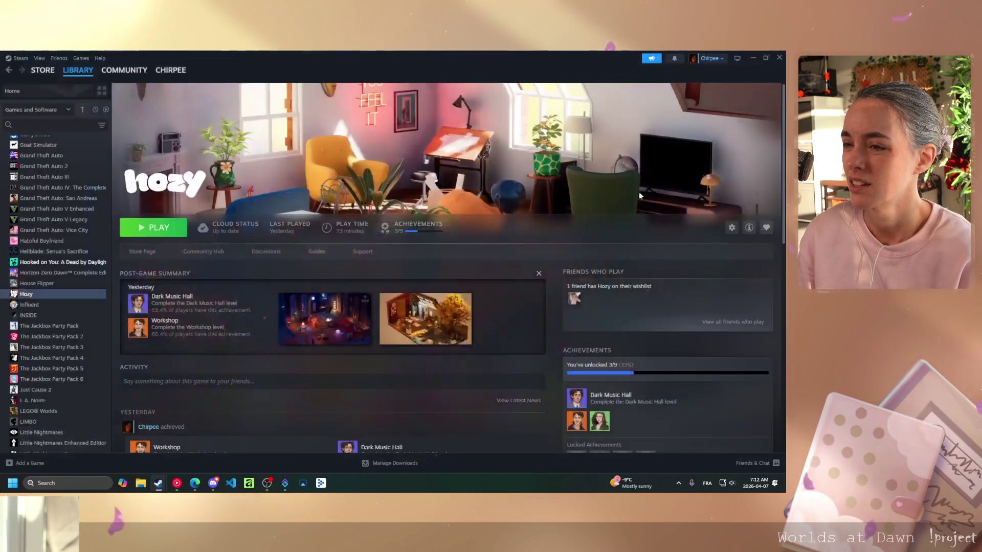
scroll(633, 363, down, 5)
scroll(633, 363, down, 3)
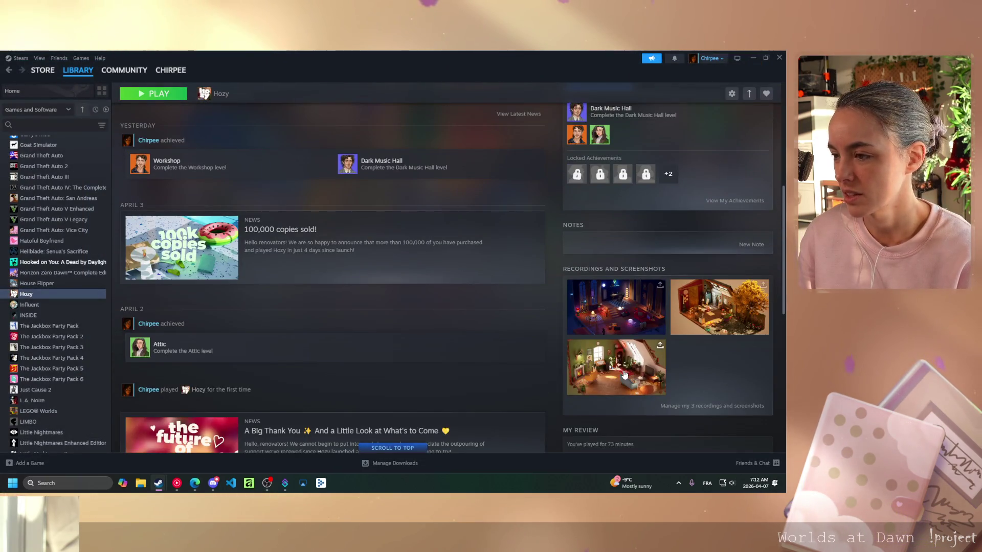
click(621, 368)
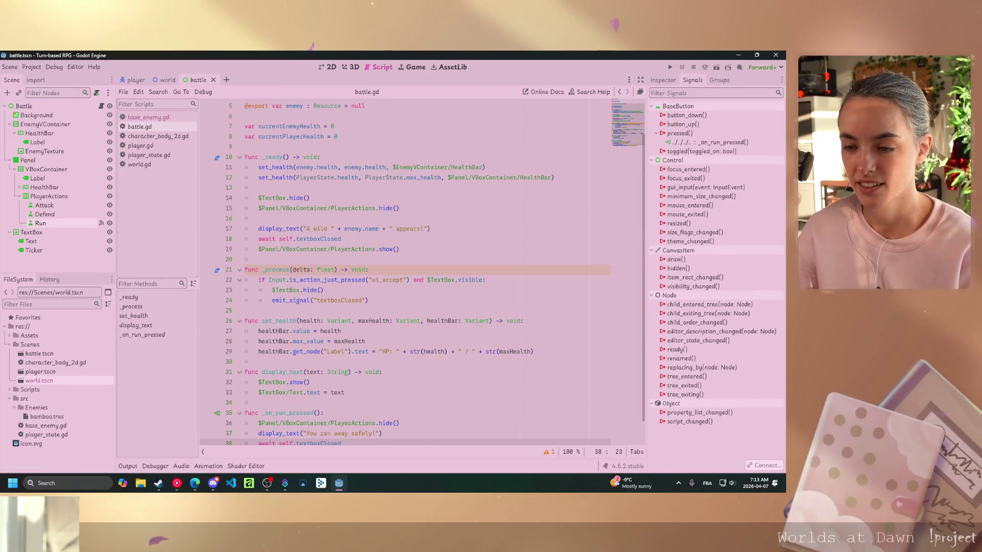
Review the 4.3 Combat Functions course lesson, then return to the Godot editor
click(194, 483)
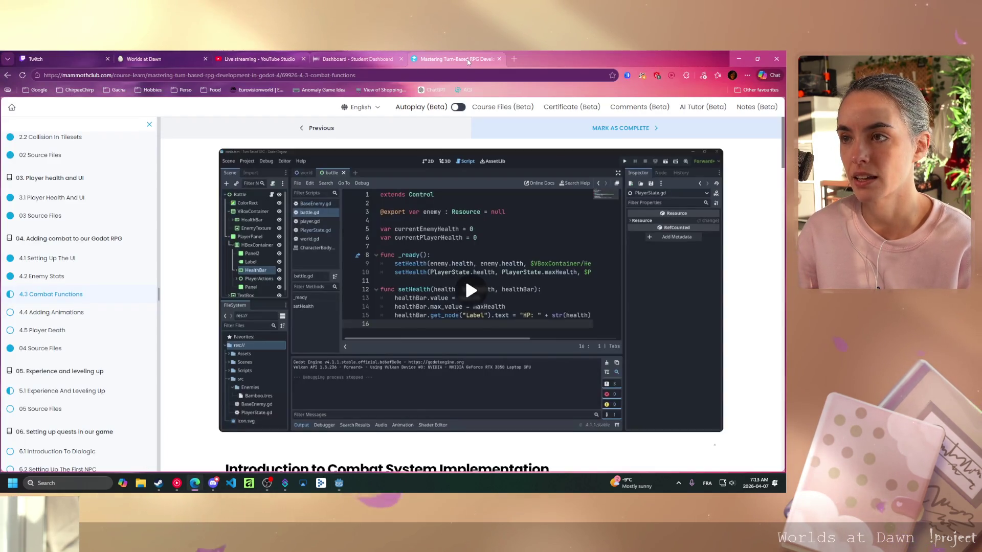
key(alt+Tab)
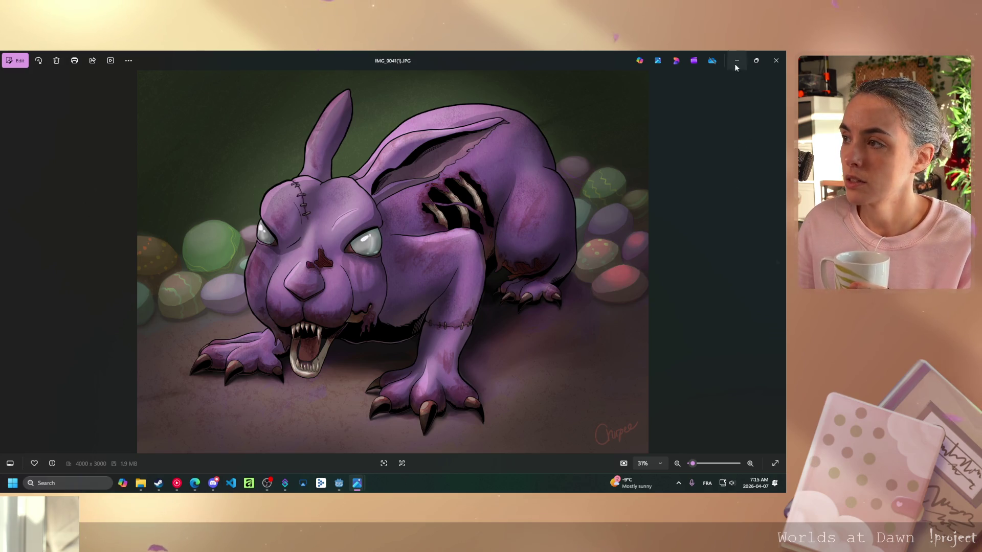
Close the purple rabbit image in Photos to return to battle.gd in Godot
click(772, 64)
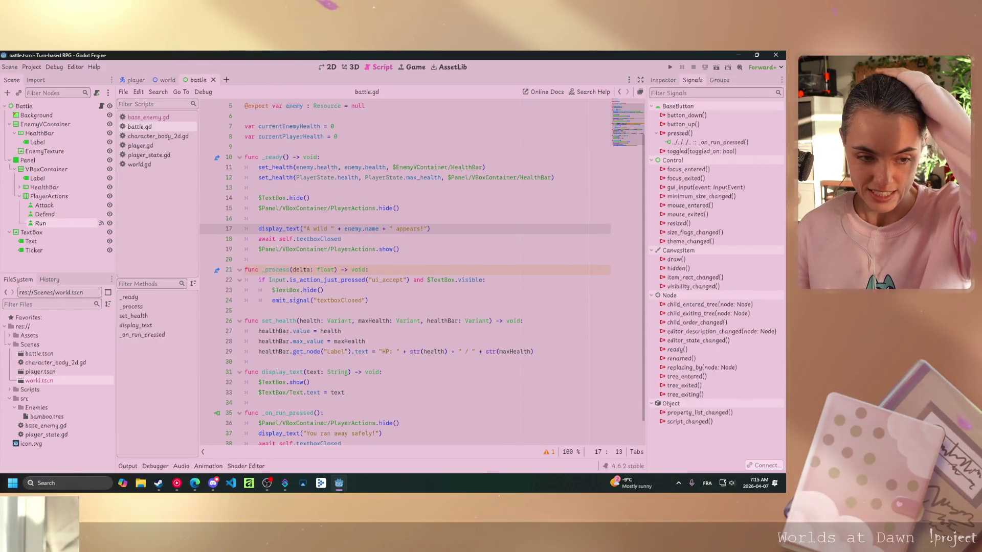
key(alt+Tab)
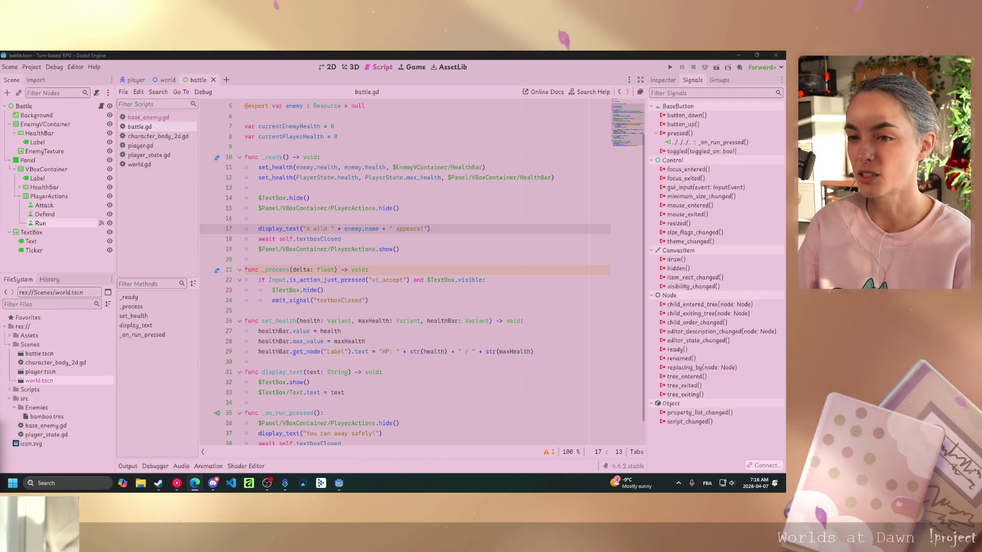
click(416, 279)
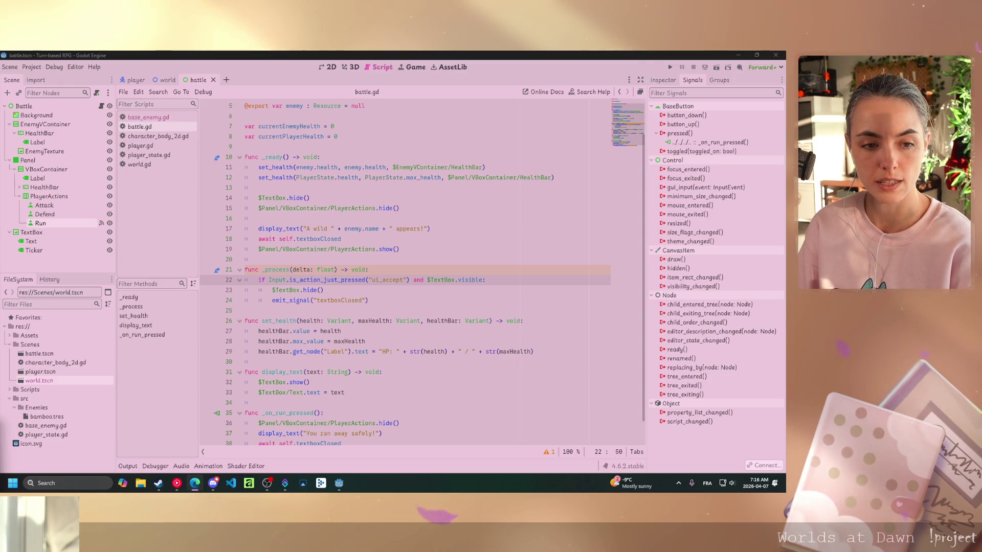
click(716, 68)
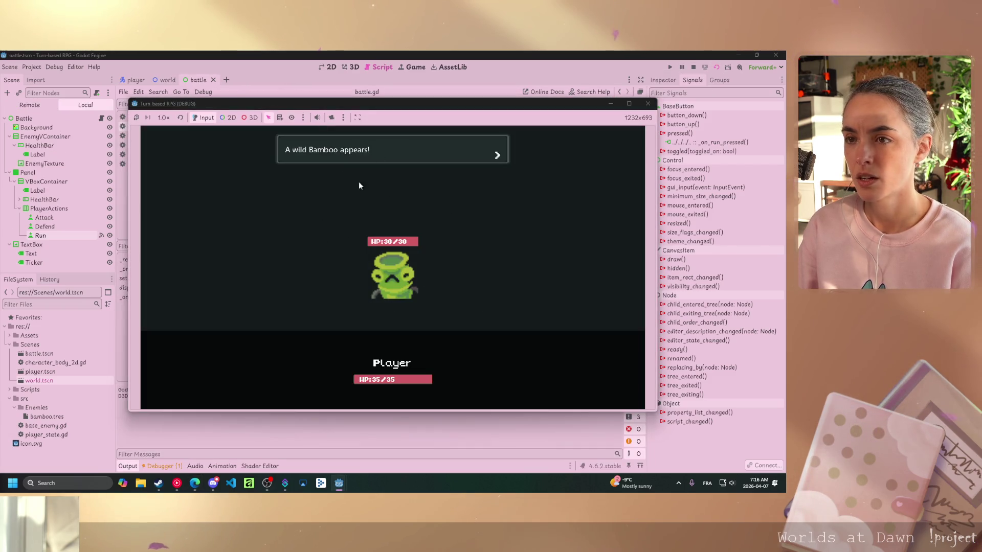
Dismiss the wild Bamboo intro and choose RUN to flee the battle safely
click(384, 197)
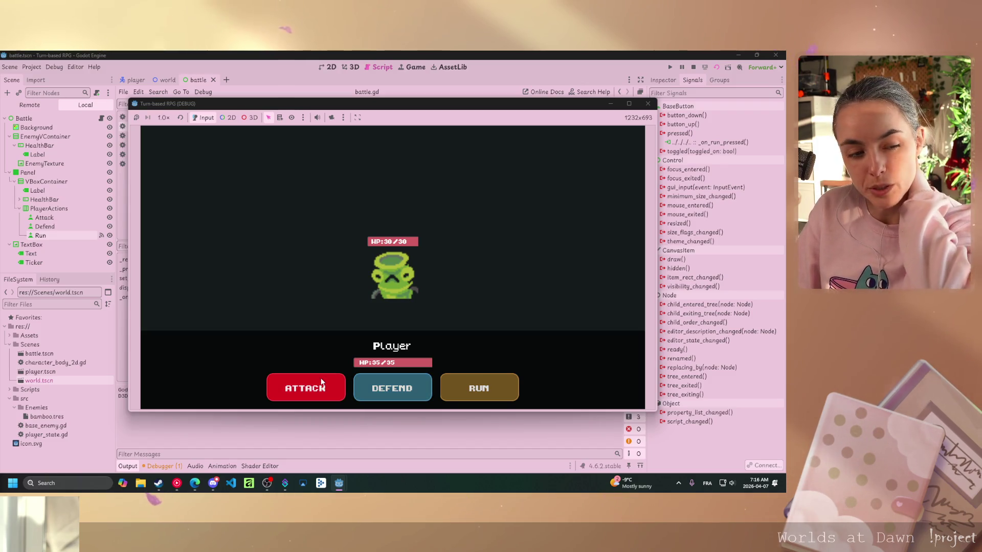
click(483, 384)
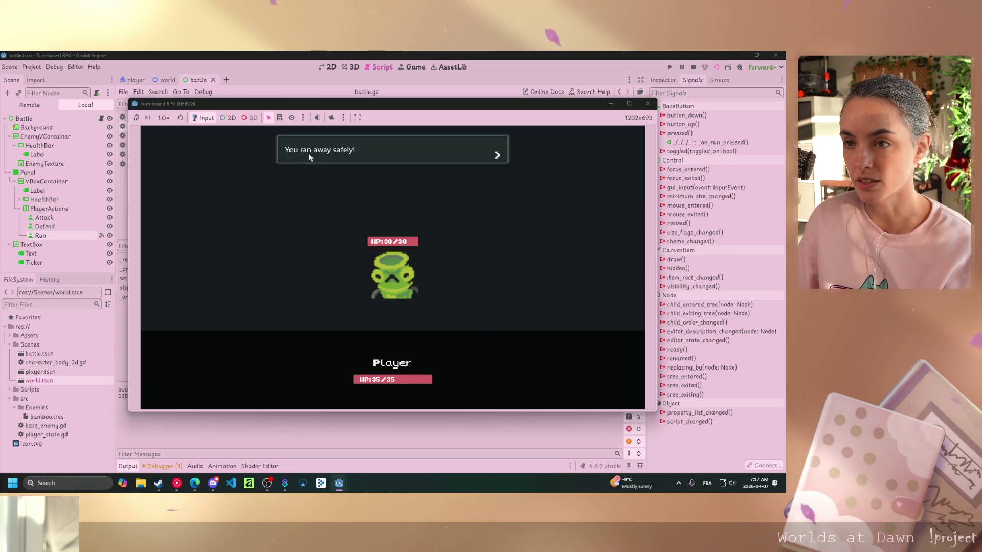
click(489, 260)
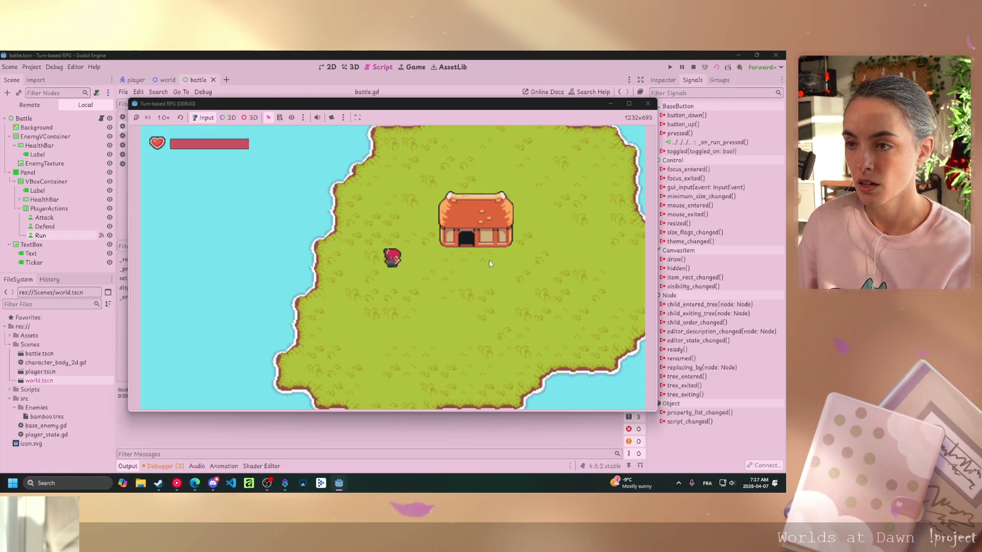
Walk the player around the overworld toward the house, then stop the running game
key(Right)
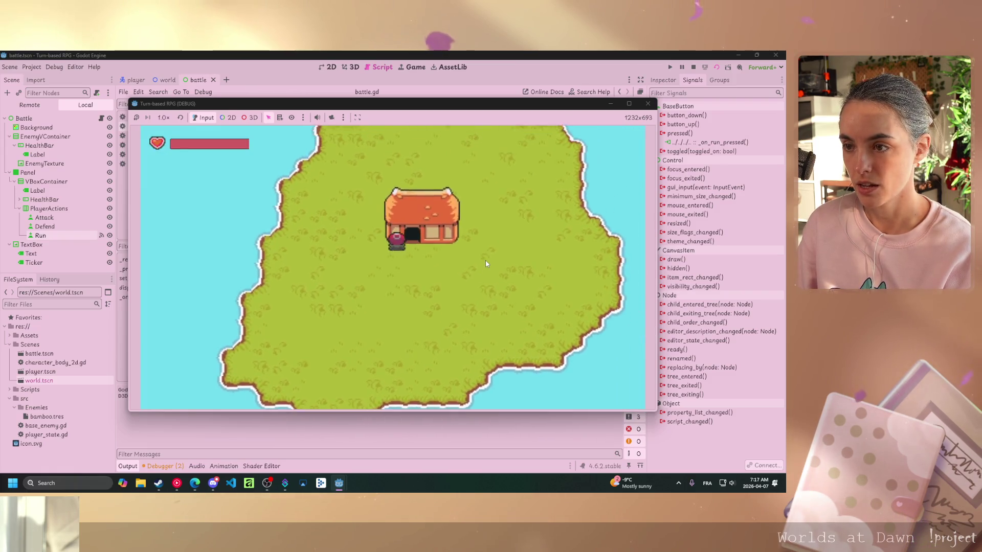
key(Down)
key(Up)
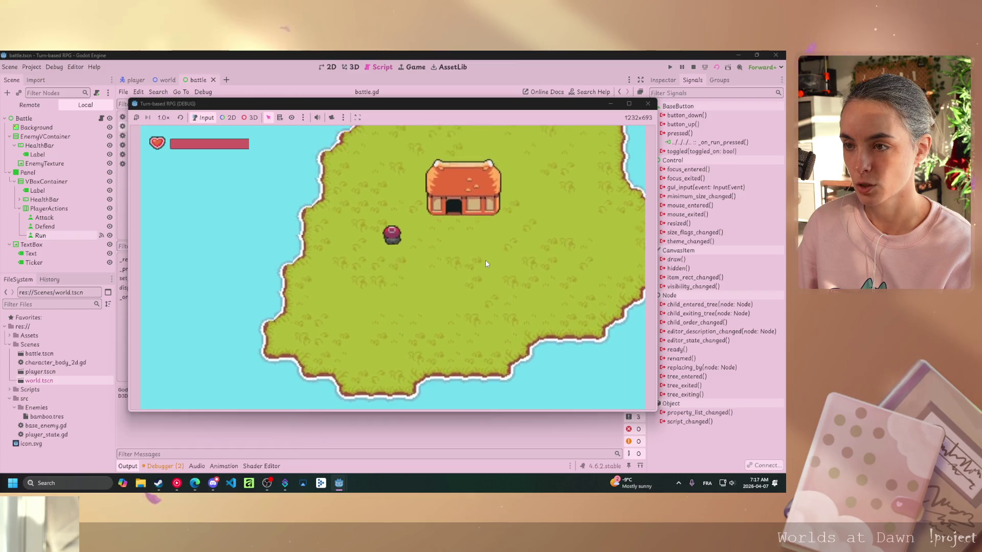
key(Right)
key(F8)
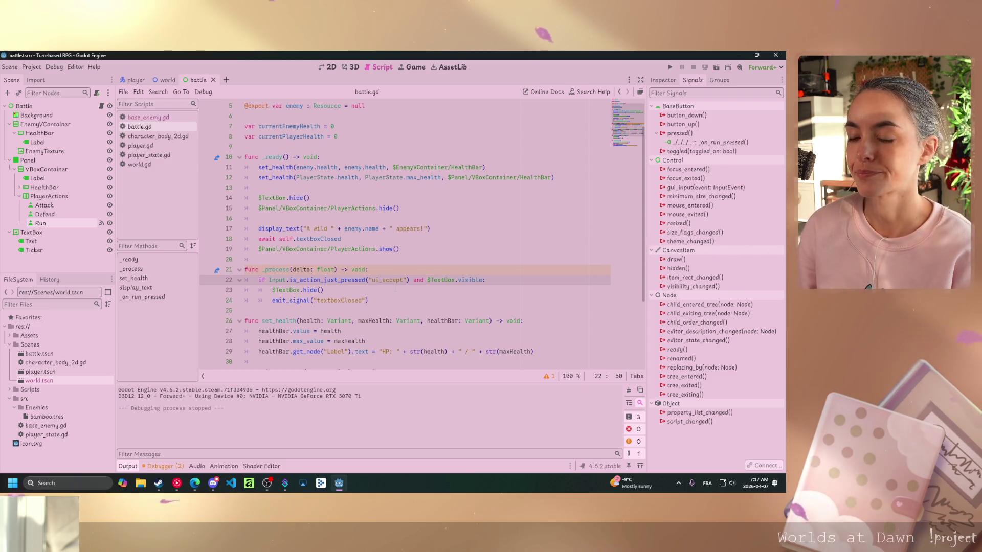
Check the course video, then dismiss the battle intro message and close the game window
key(alt+Tab)
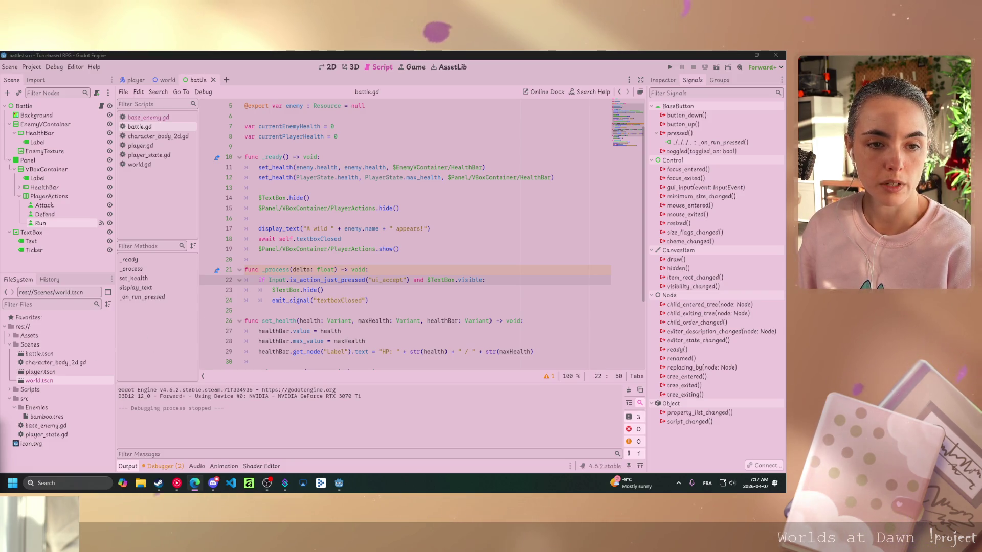
click(194, 484)
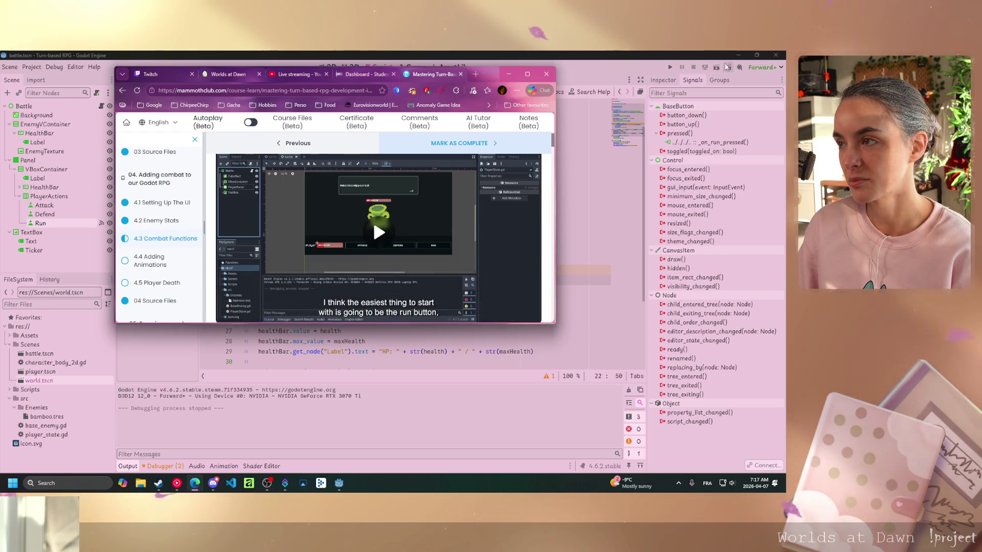
click(719, 67)
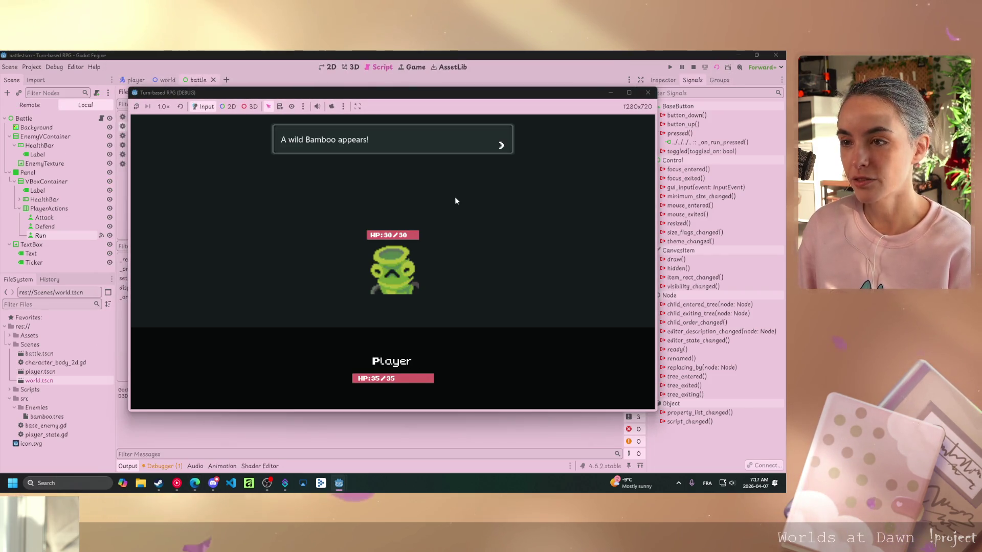
click(455, 206)
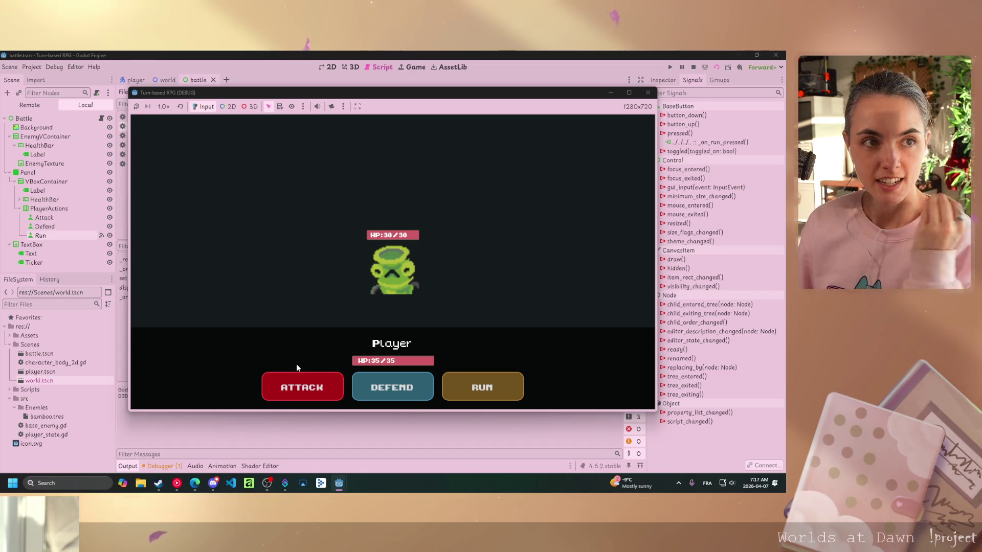
click(652, 95)
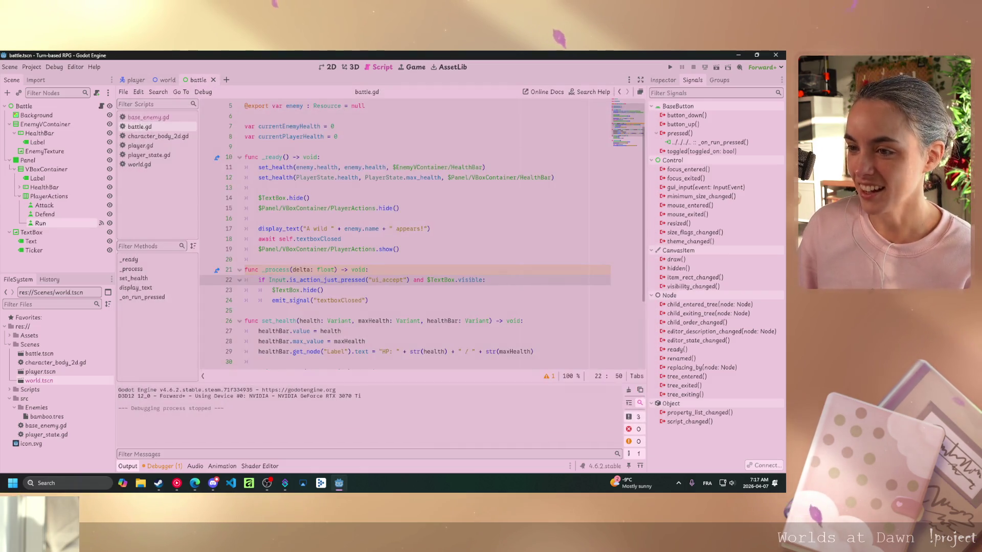
Add a breakpoint at the set_health function and minimize the course browser
click(206, 322)
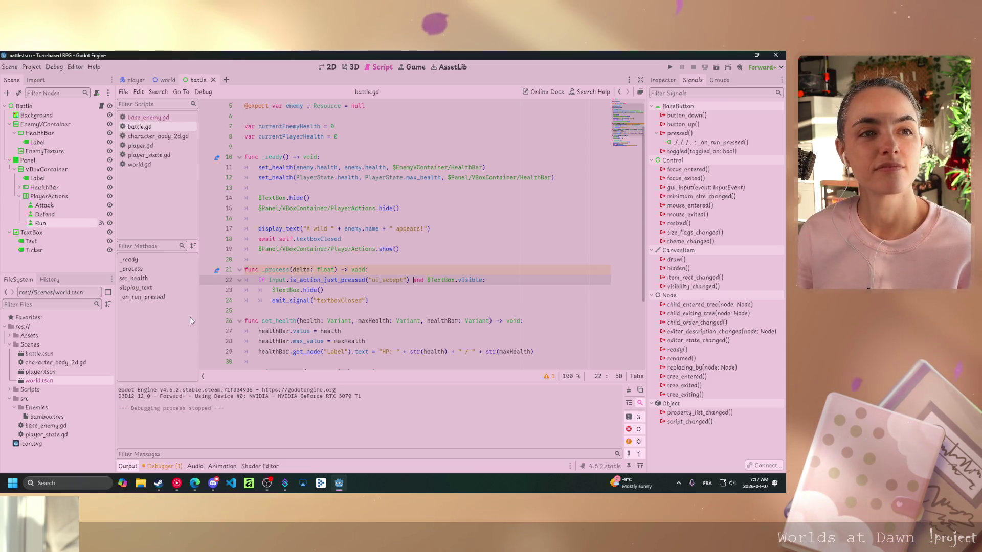
mouse_move(195, 484)
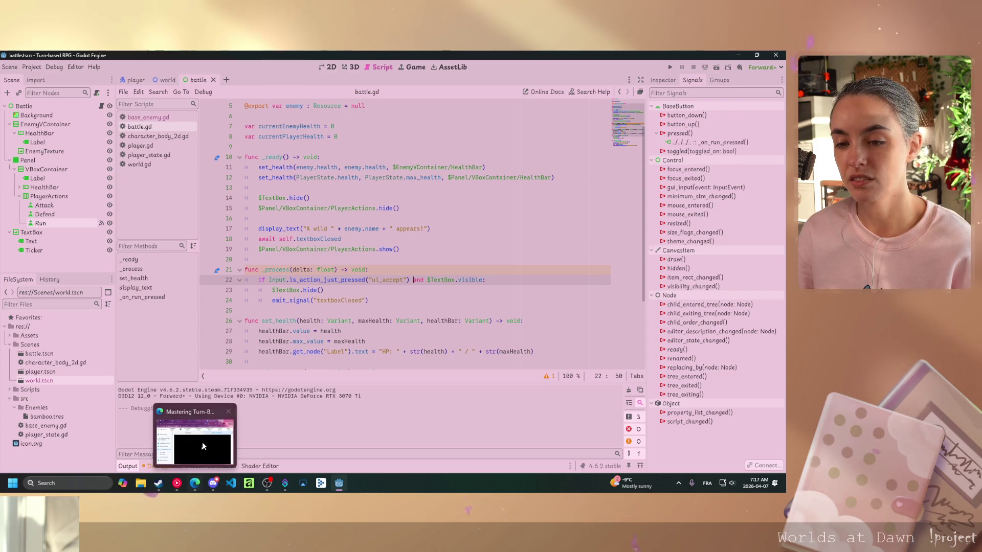
click(203, 447)
click(508, 74)
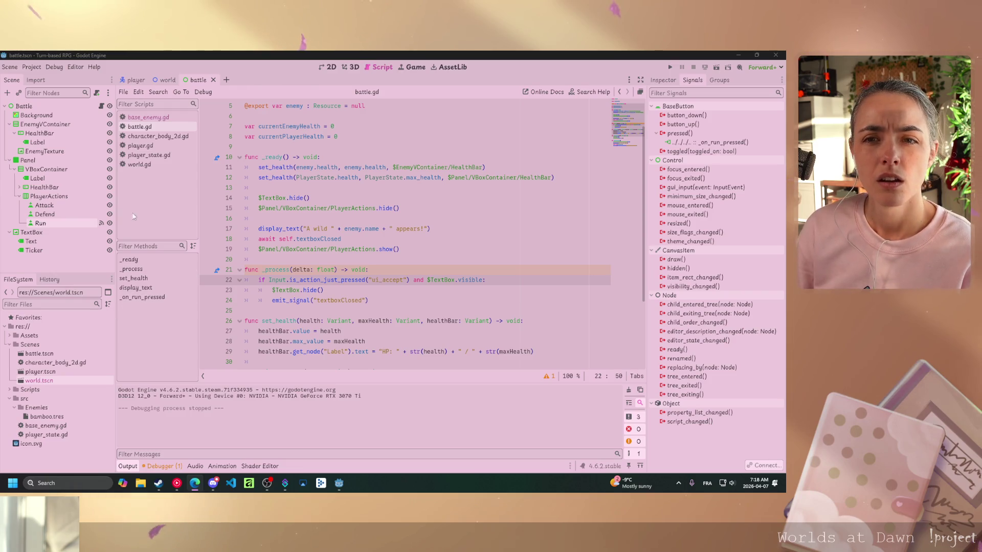
In the 2D view, hide and re-show the Panel node with its action buttons
click(10, 160)
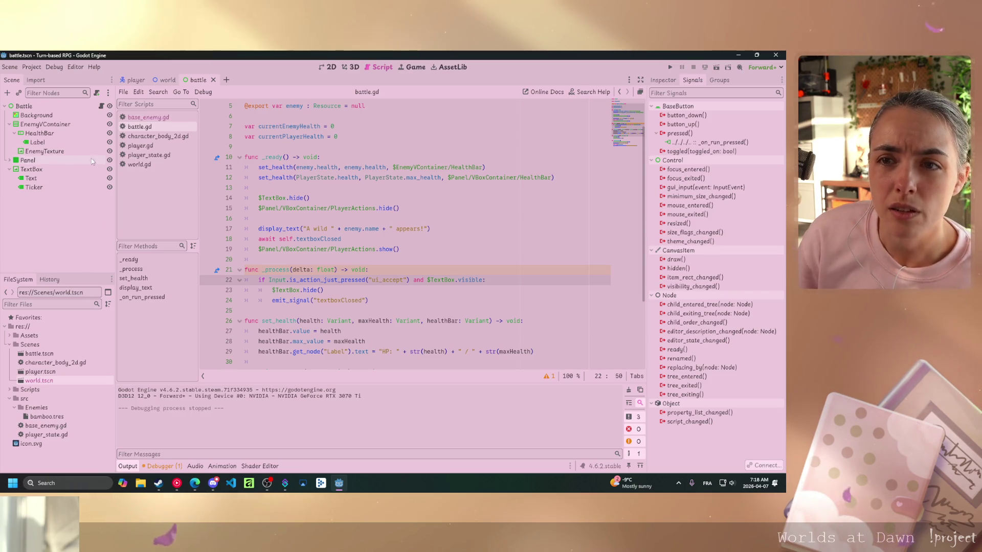
click(332, 65)
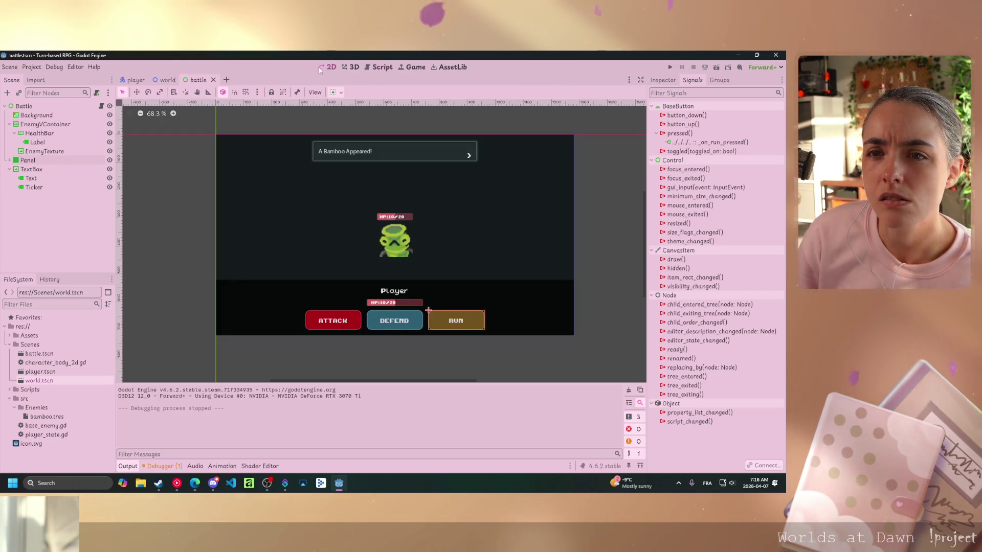
click(110, 160)
click(109, 160)
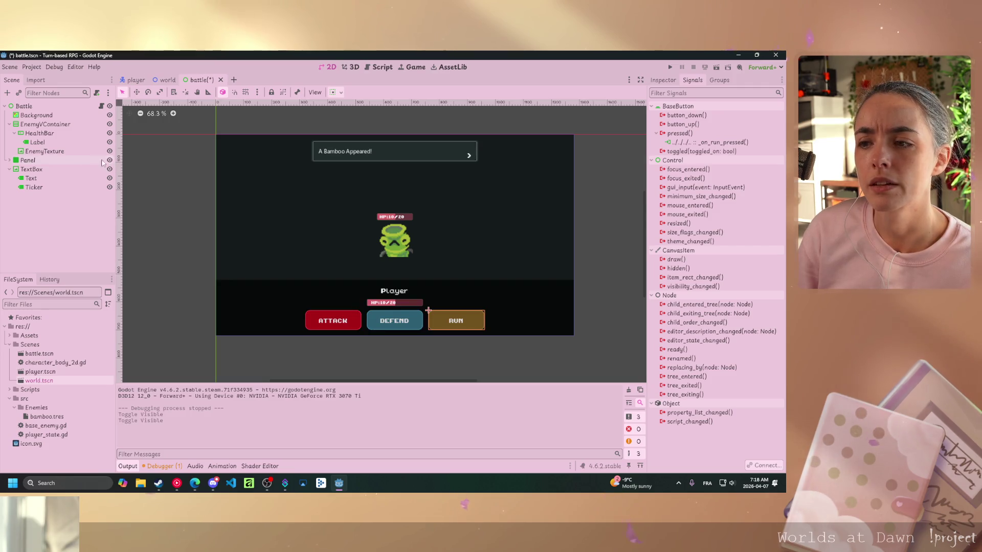
Rename the Panel node to PlayerPanel
click(34, 160)
click(35, 161)
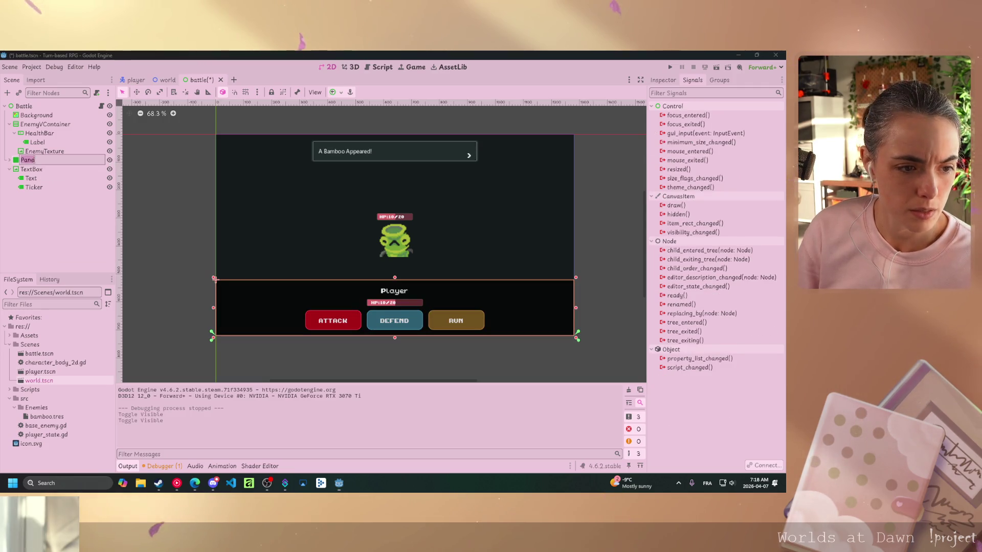
text(Pl)
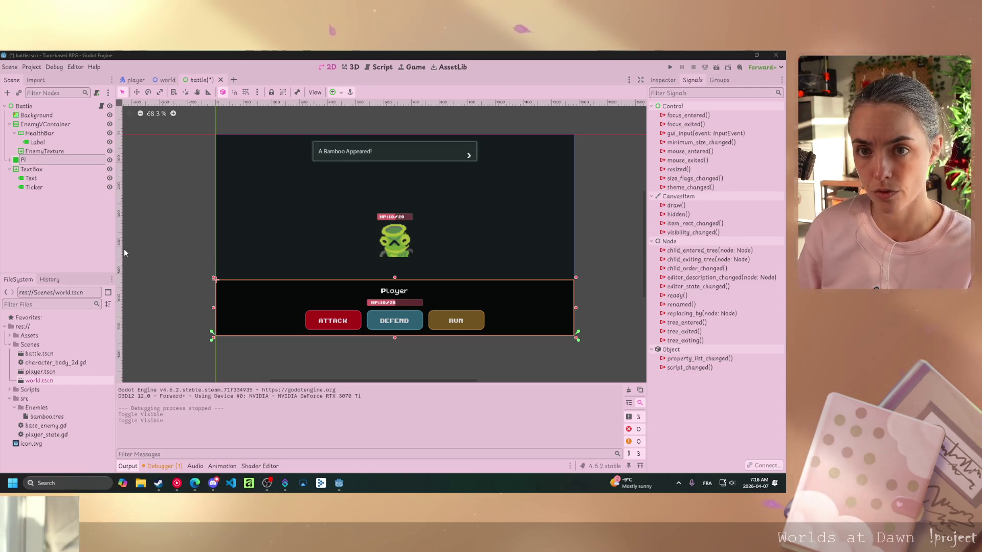
text(ayerPanel)
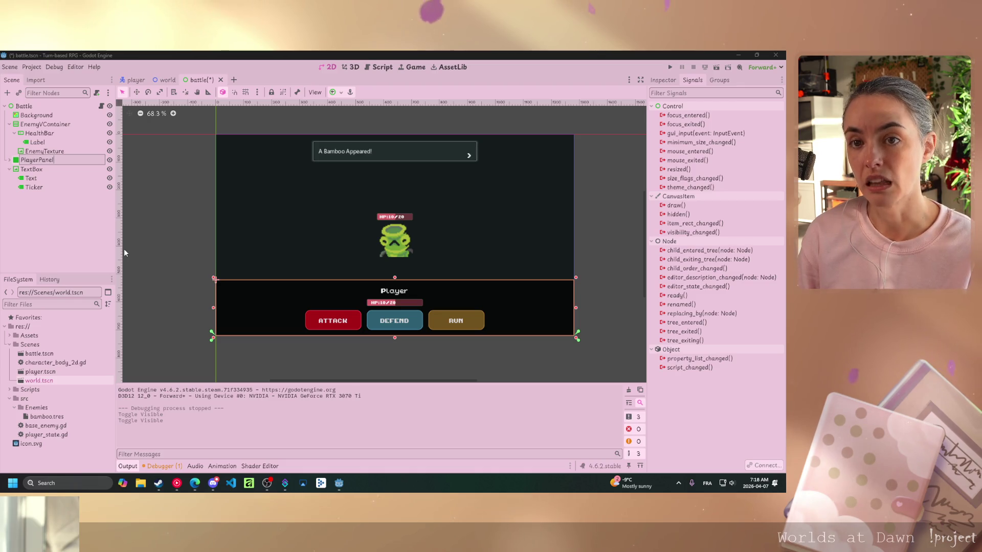
key(Return)
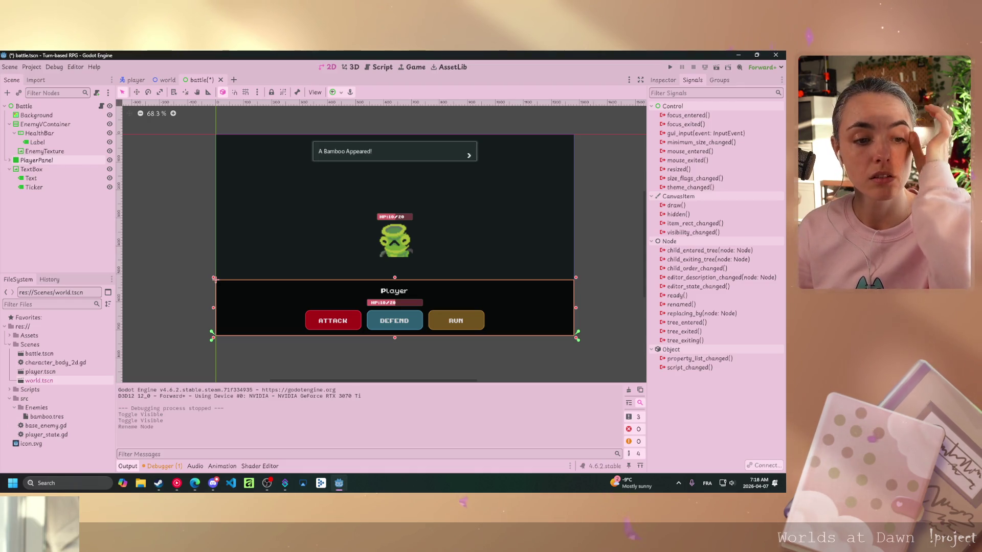
key(alt+Tab)
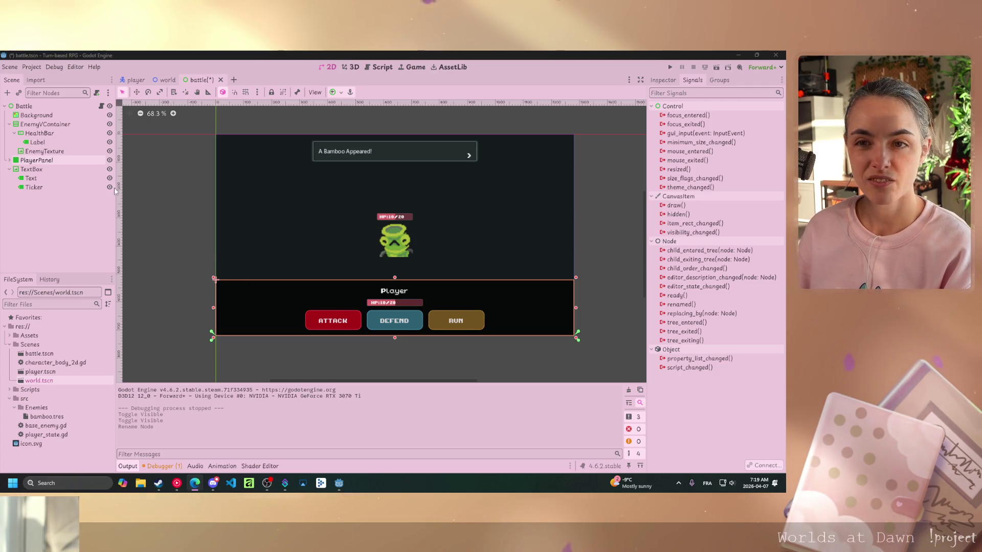
Expand PlayerPanel in the Scene dock and select its Run button node
click(10, 160)
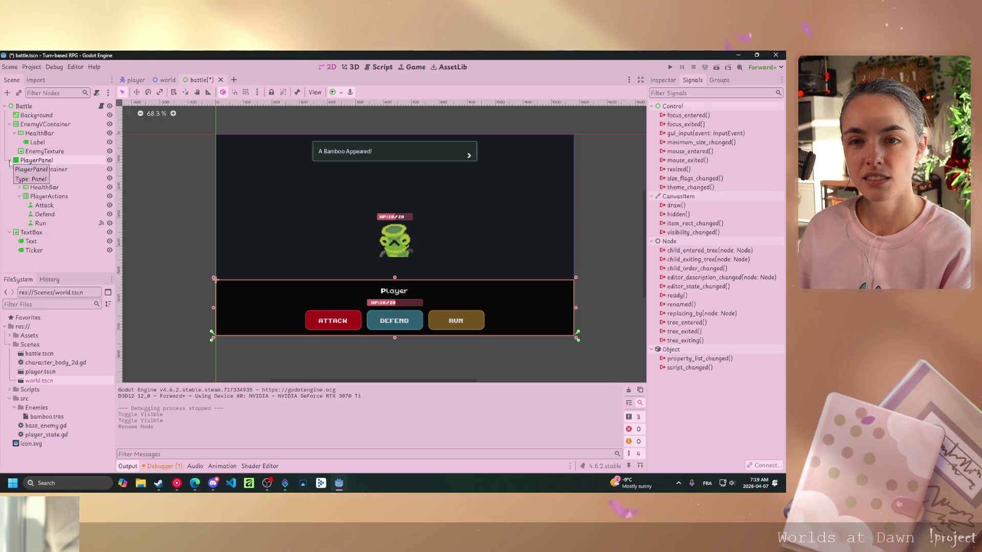
click(42, 224)
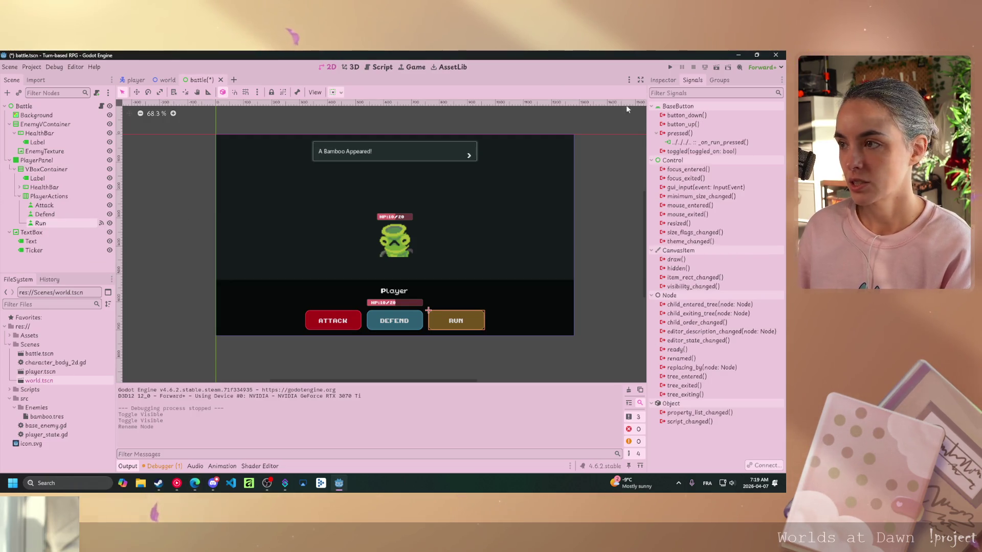
click(668, 82)
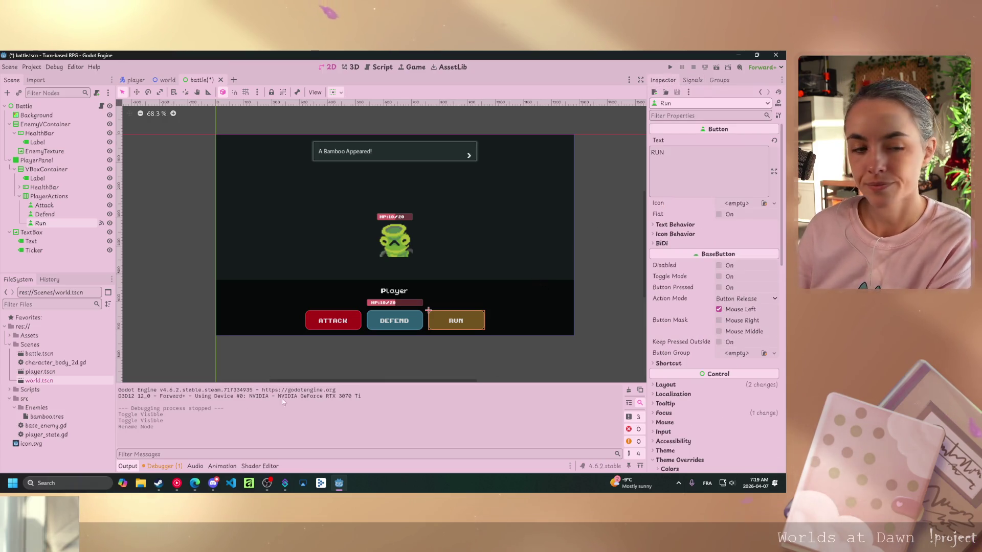
key(alt+Tab)
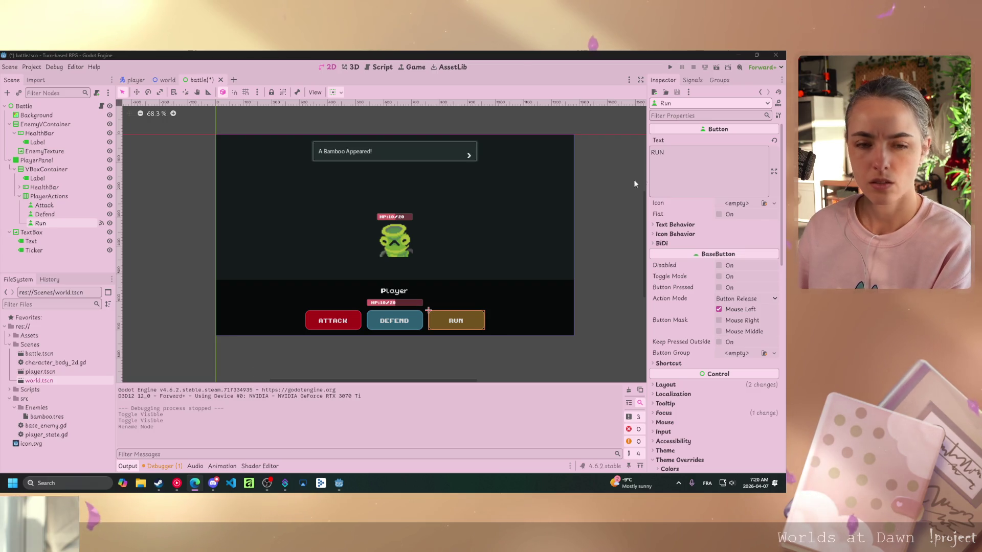
click(692, 80)
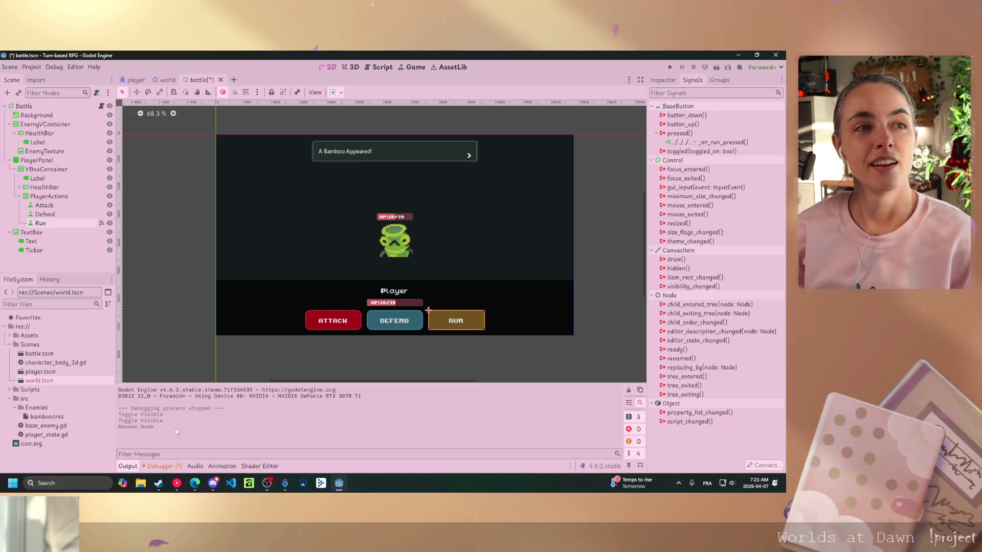
Check the browser, then bring up battle.gd in the Script workspace
key(alt+Tab)
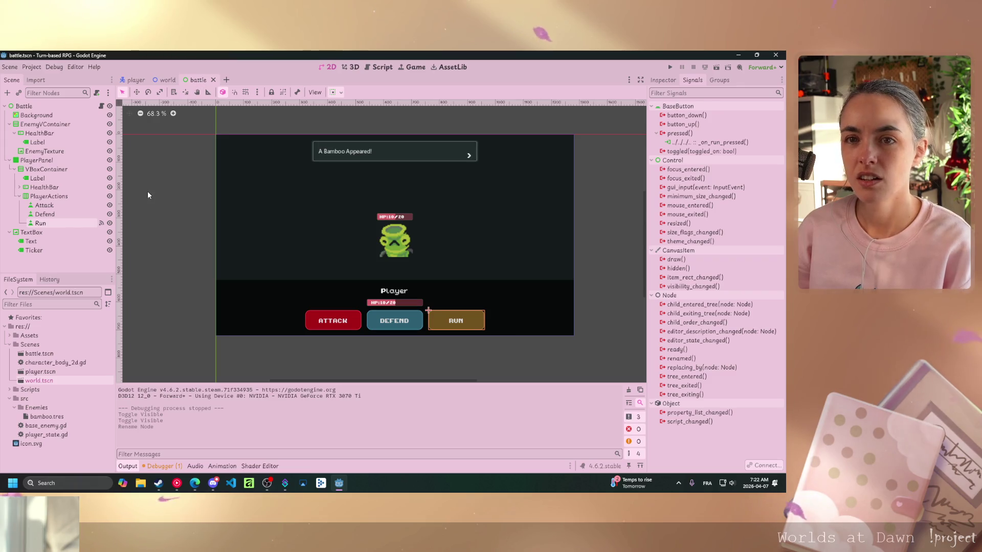
click(381, 67)
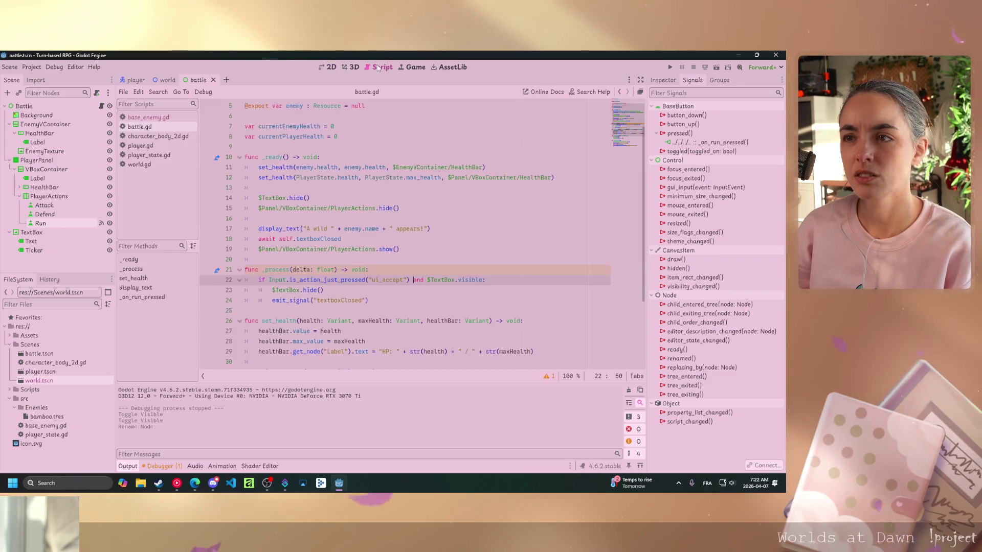
scroll(406, 200, down, 3)
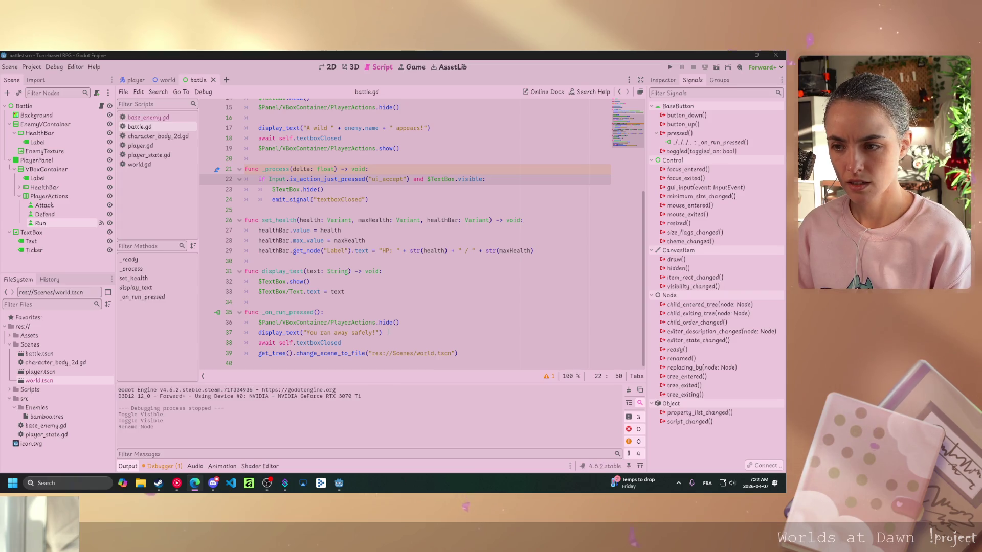
drag(407, 334, 417, 324)
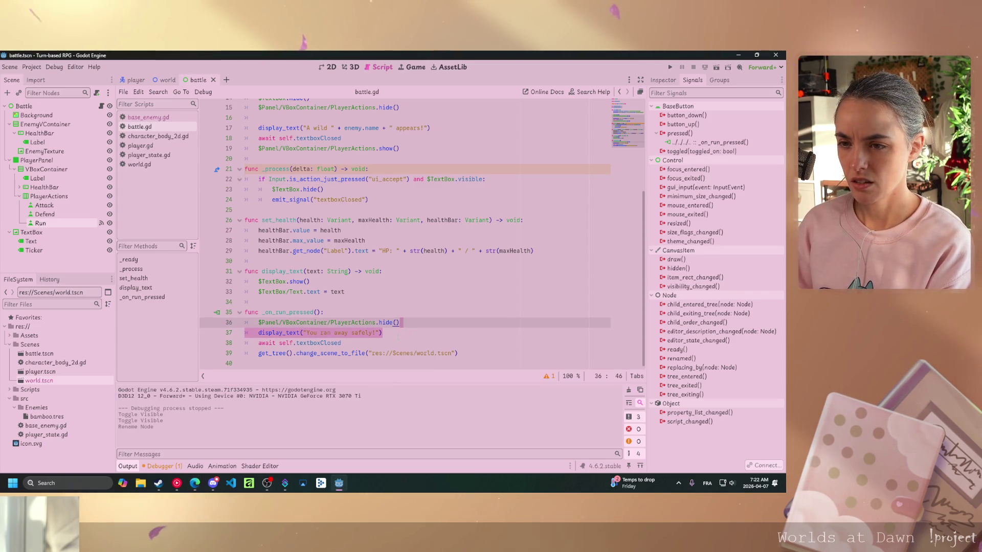
click(399, 335)
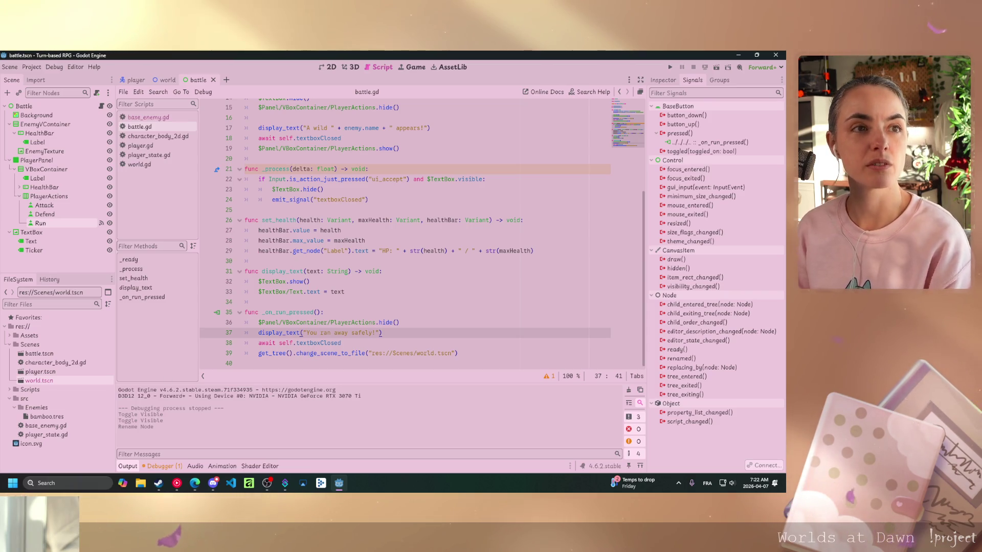
key(alt+Tab)
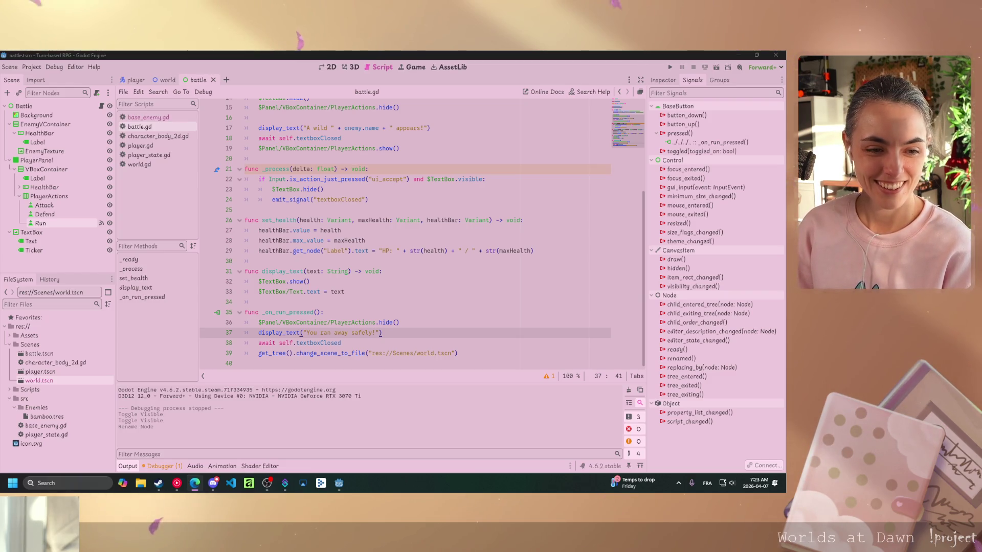
scroll(445, 301, up, 5)
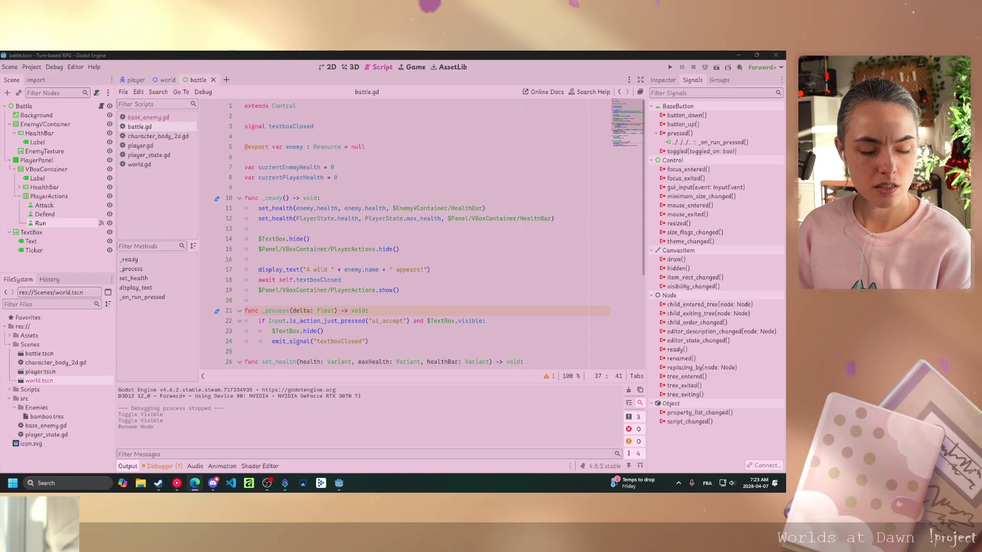
Scroll down the battle.gd script, then bring the course video window in front
scroll(446, 316, down, 1)
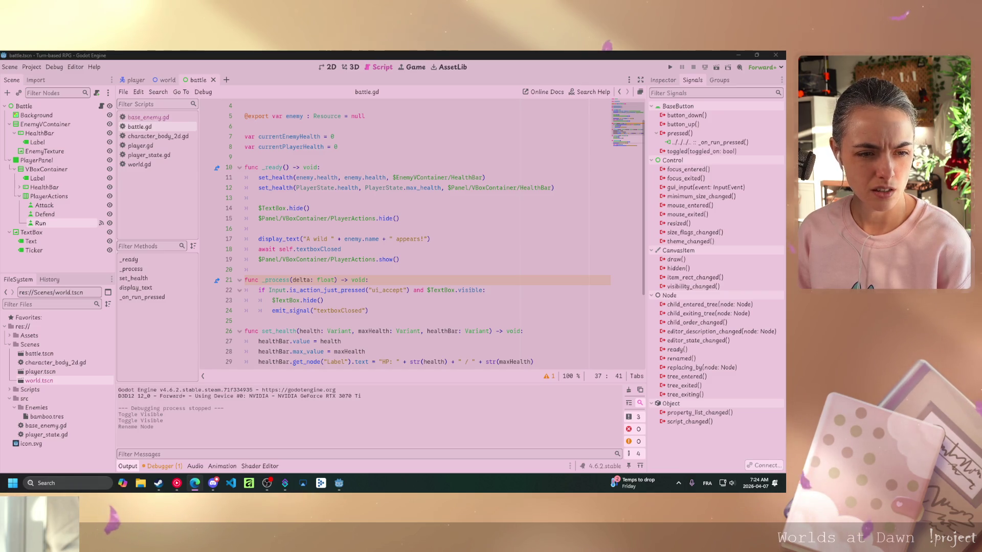
key(alt+Tab)
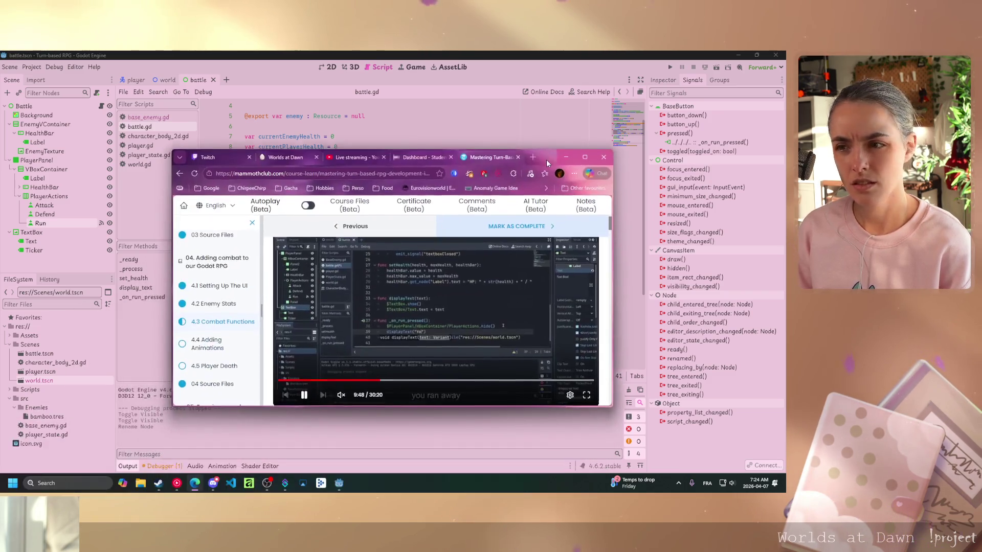
Put the course video window away to return to the battle.gd script
key(alt+Tab)
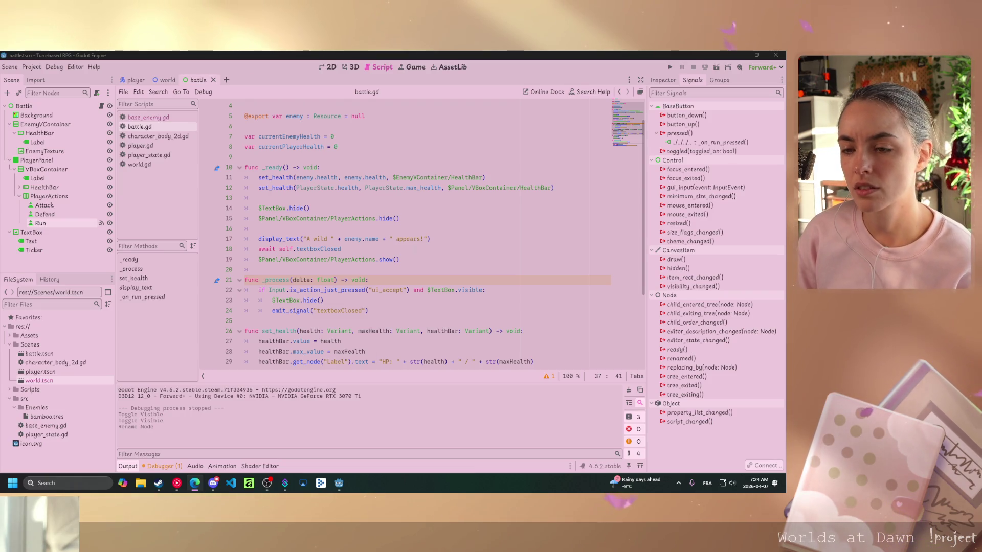
In _on_run_pressed, add chance = randi_range(0, 1) and an if chance == 0: condition
scroll(420, 230, down, 4)
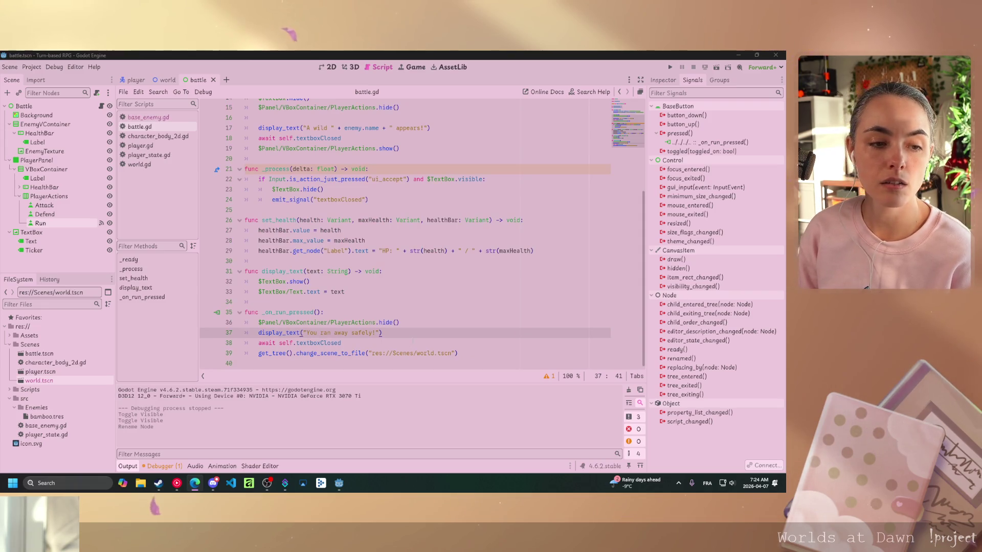
click(413, 342)
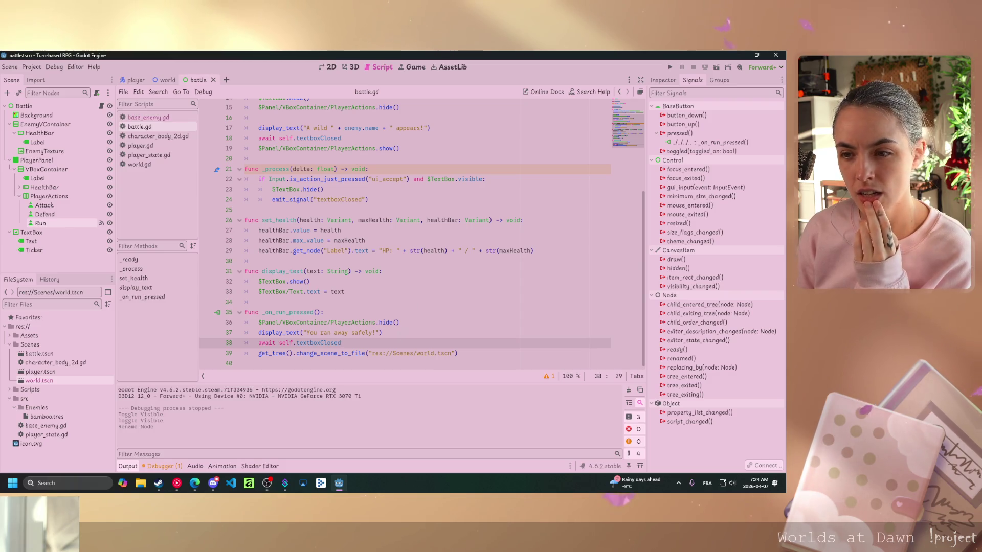
click(421, 323)
key(Return)
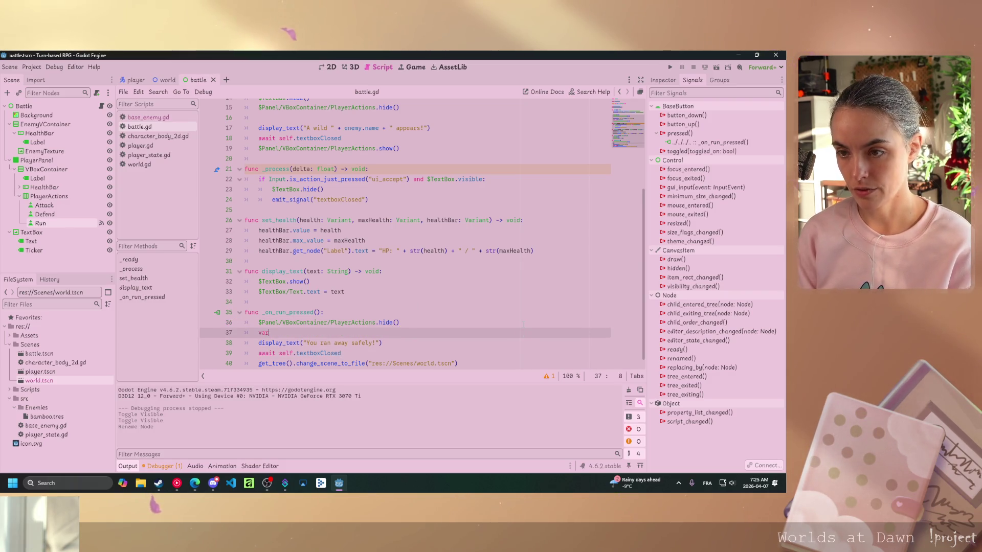
text( chance)
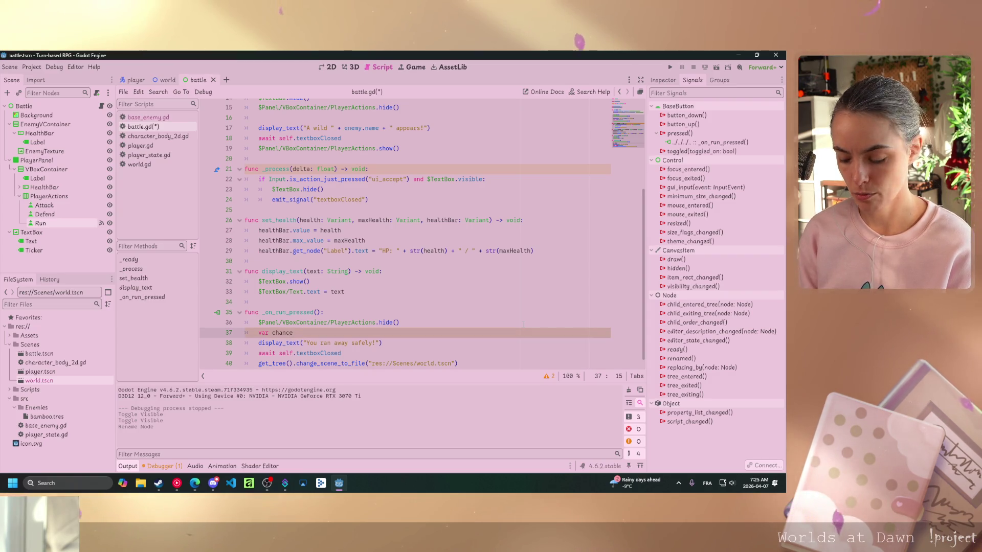
text( = )
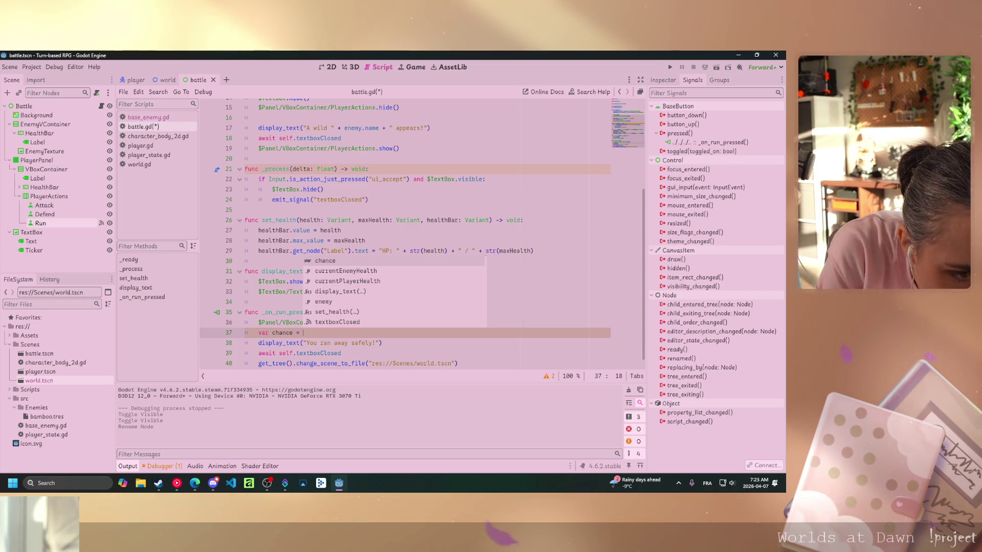
text(randi_range()
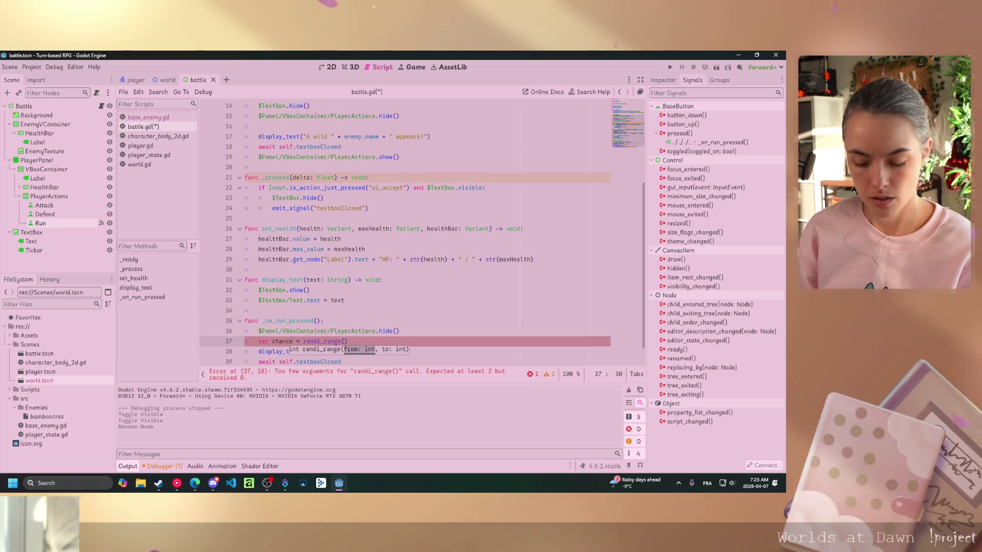
text(0, 1)
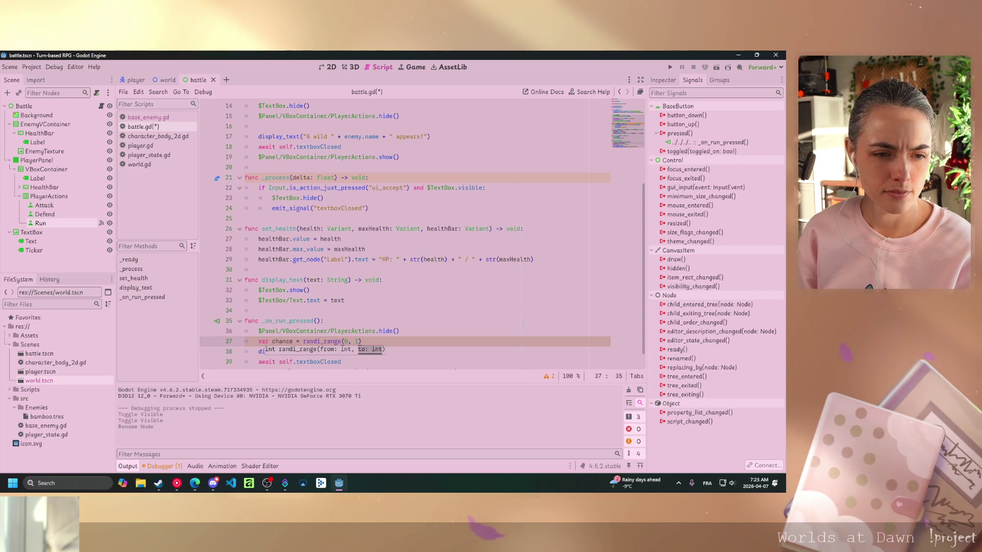
key(Return)
text(if )
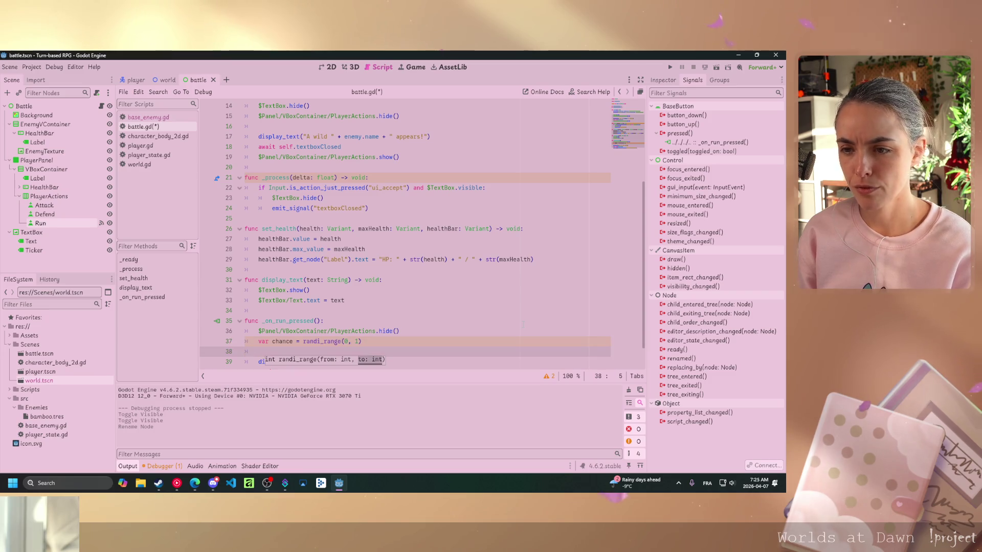
text(chan)
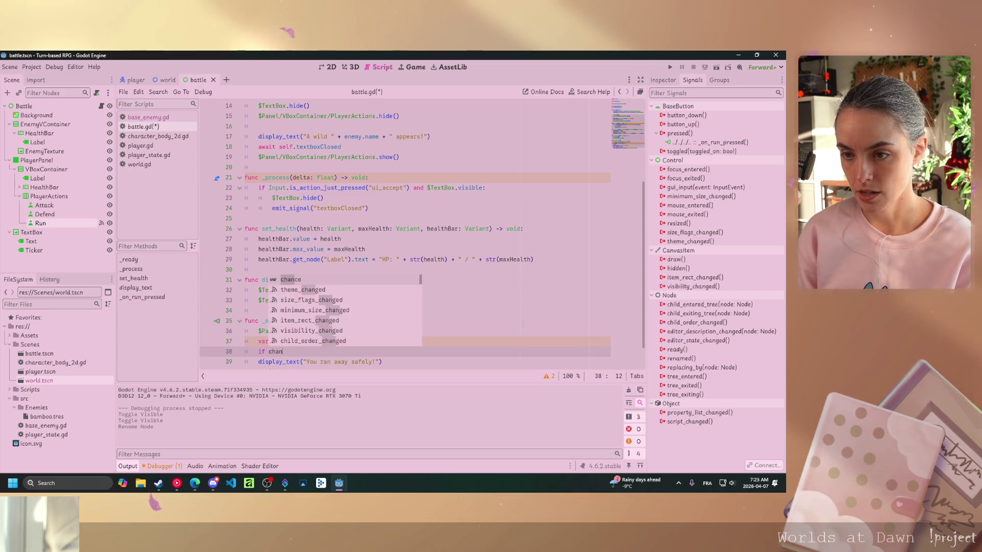
text(ce )
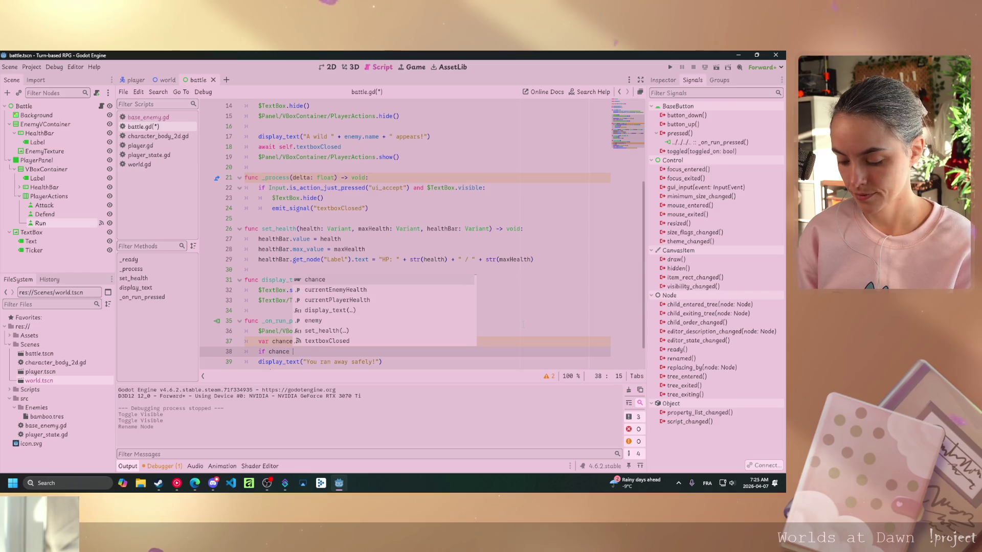
text(== 0:)
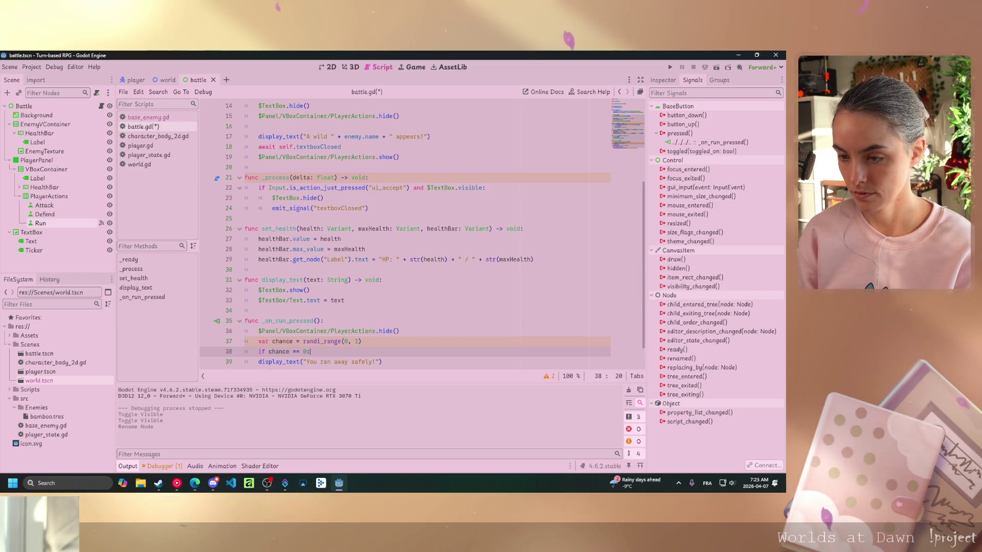
Inside the if block, call display_text("You couldn't run away!")
key(Return)
key(Delete)
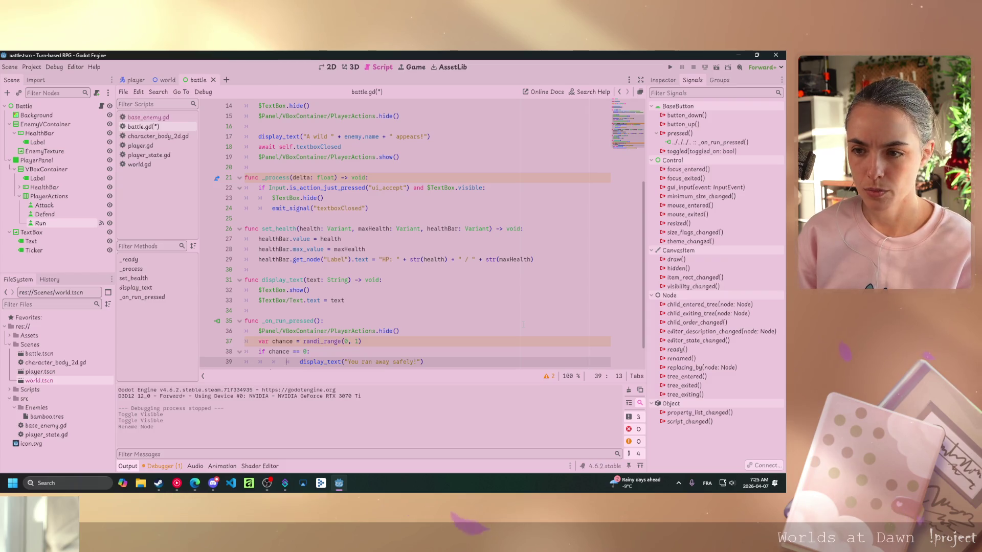
key(ctrl+z)
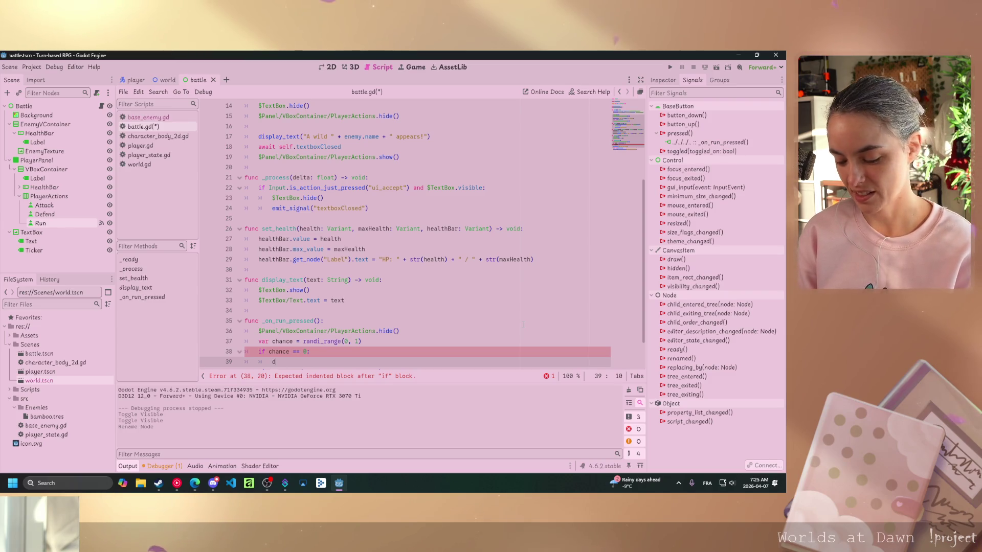
text(ispla)
key(Return)
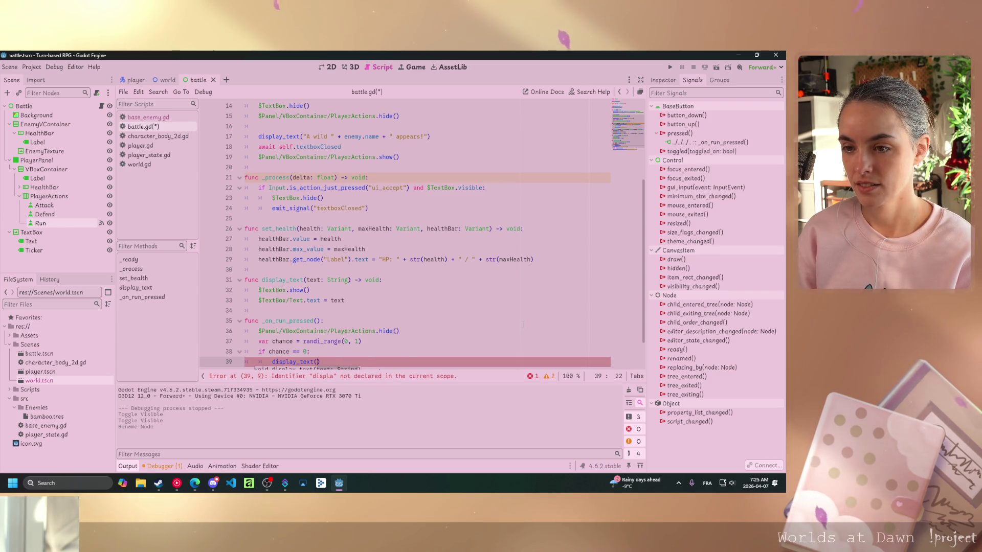
text(")
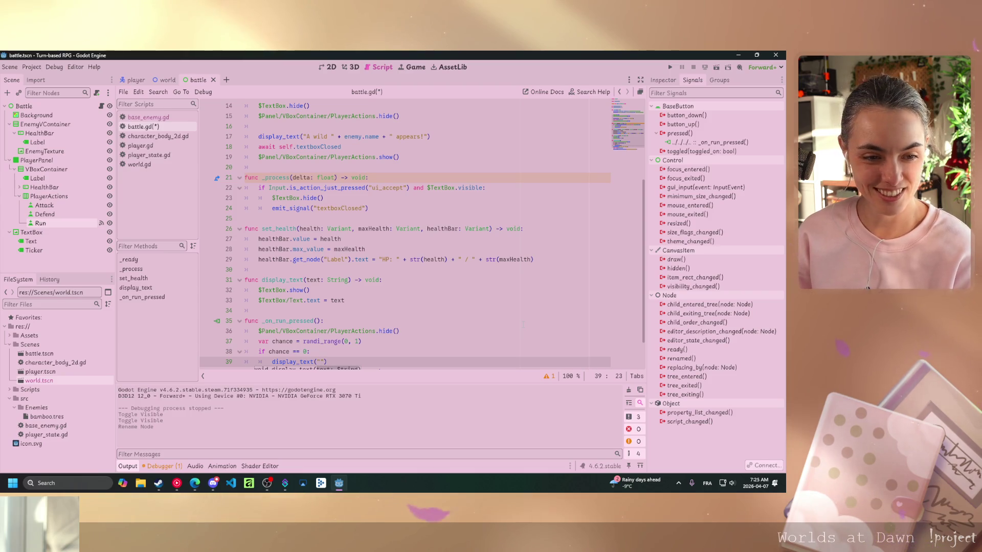
text(You couldn')
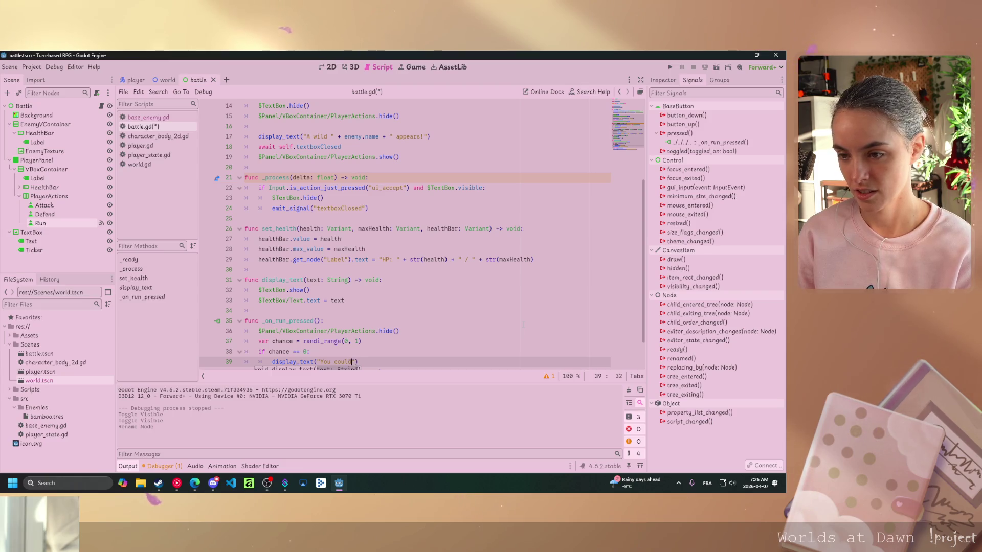
text(t run aw)
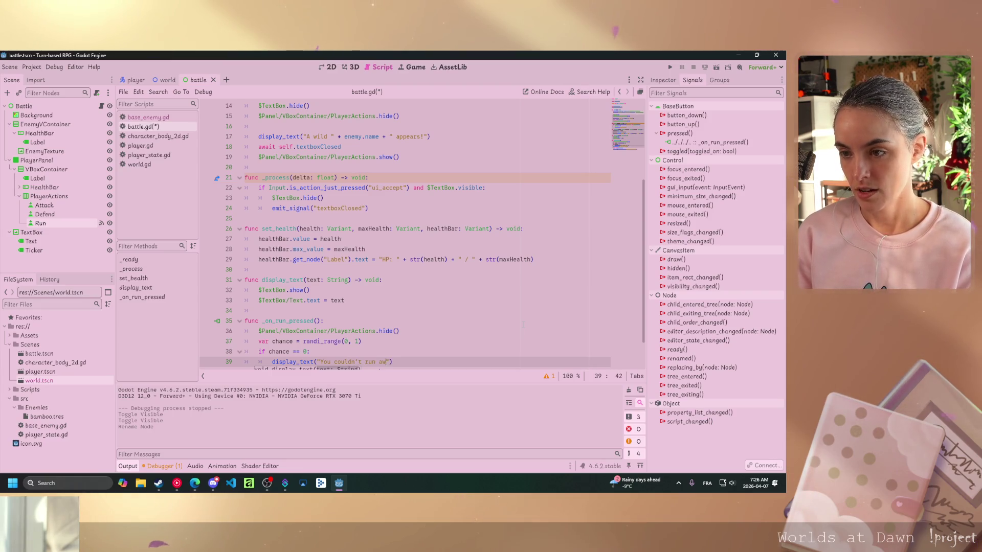
text(ay)
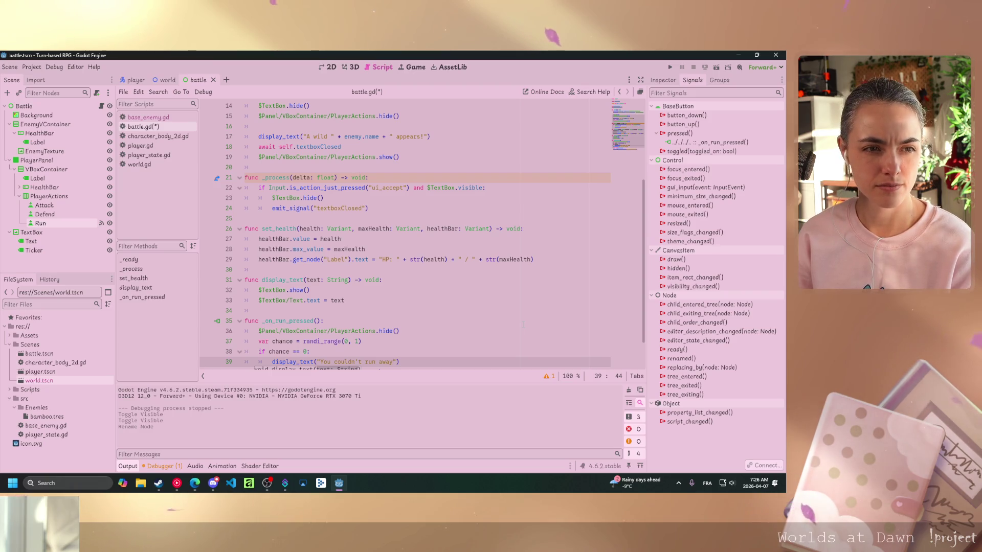
text(!)
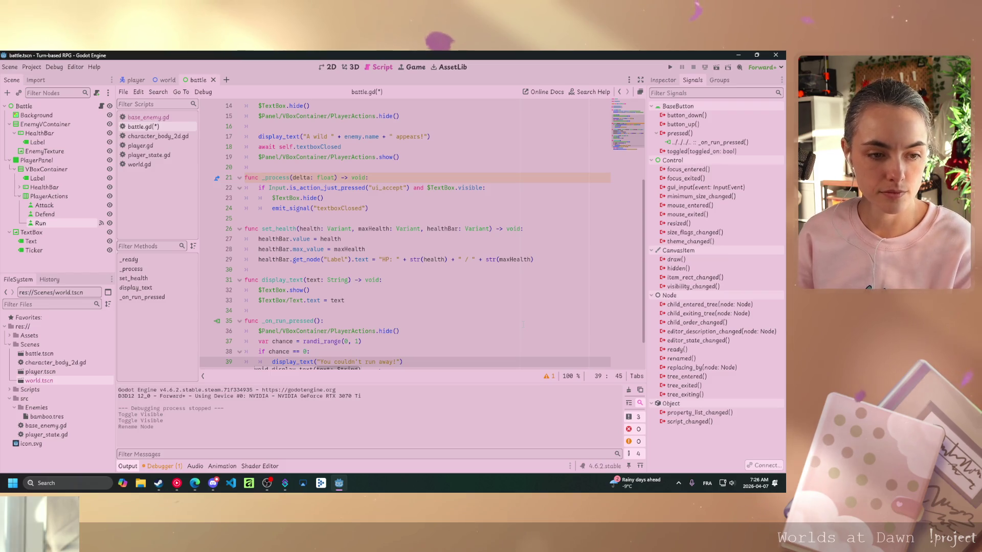
Follow the message with await self.textboxClosed and a return statement
key(End)
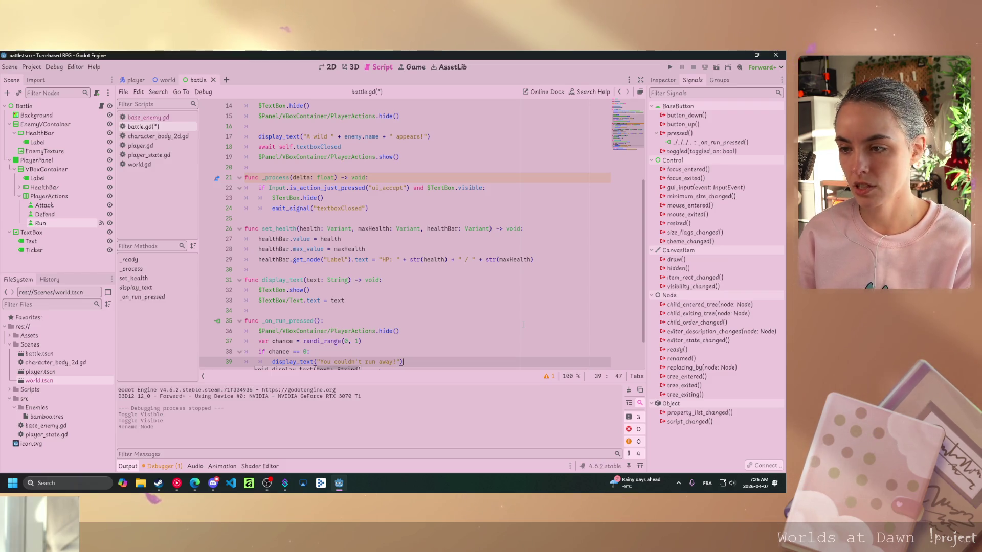
key(Return)
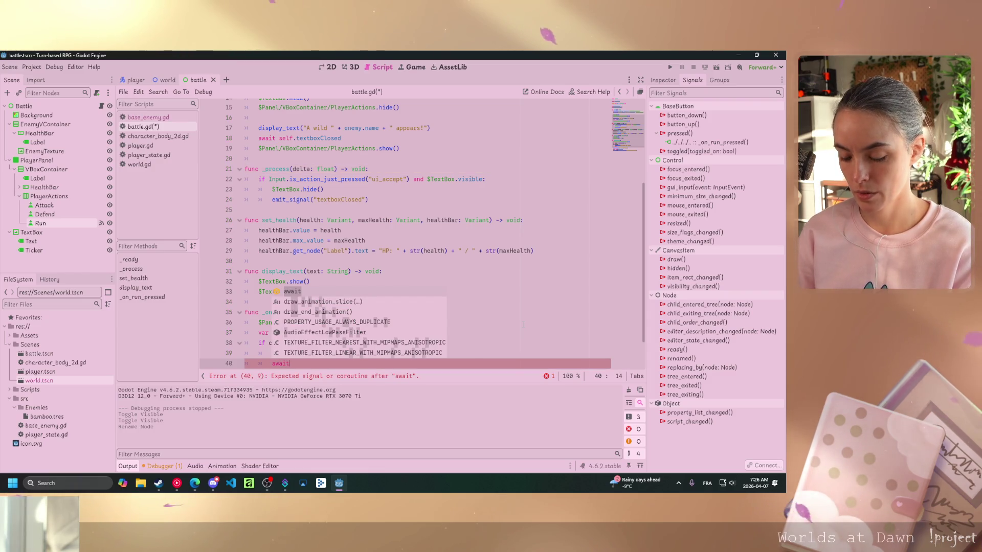
text( self.t)
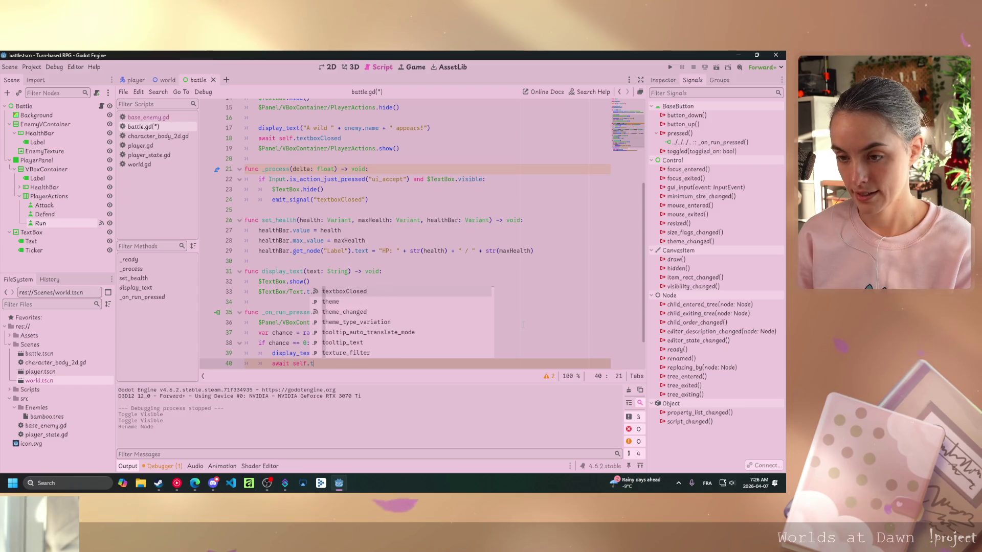
text(e)
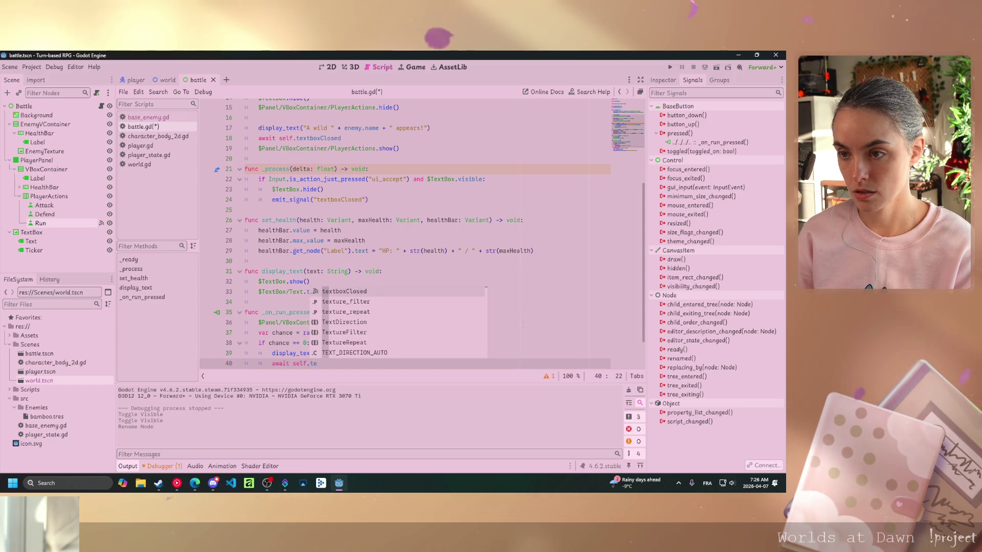
key(Return)
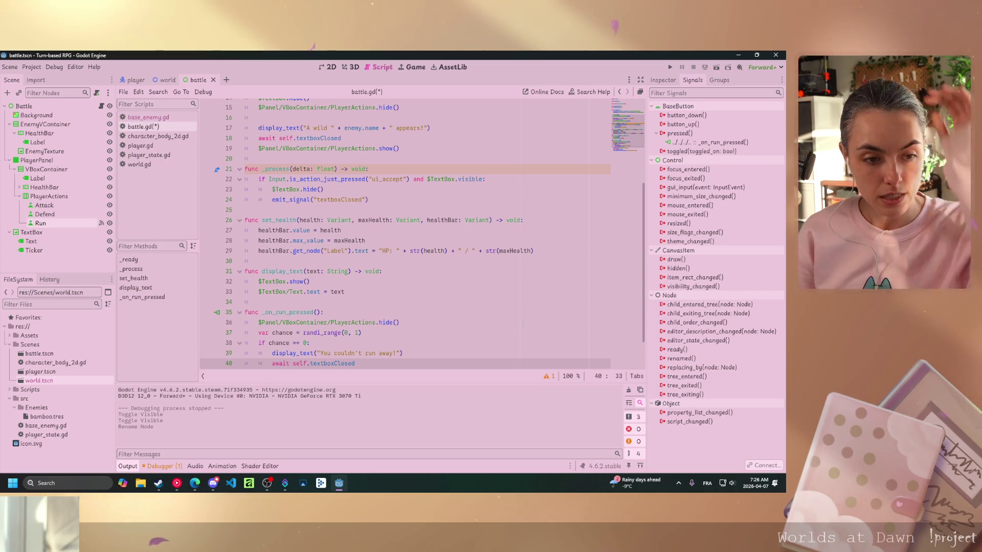
key(Return)
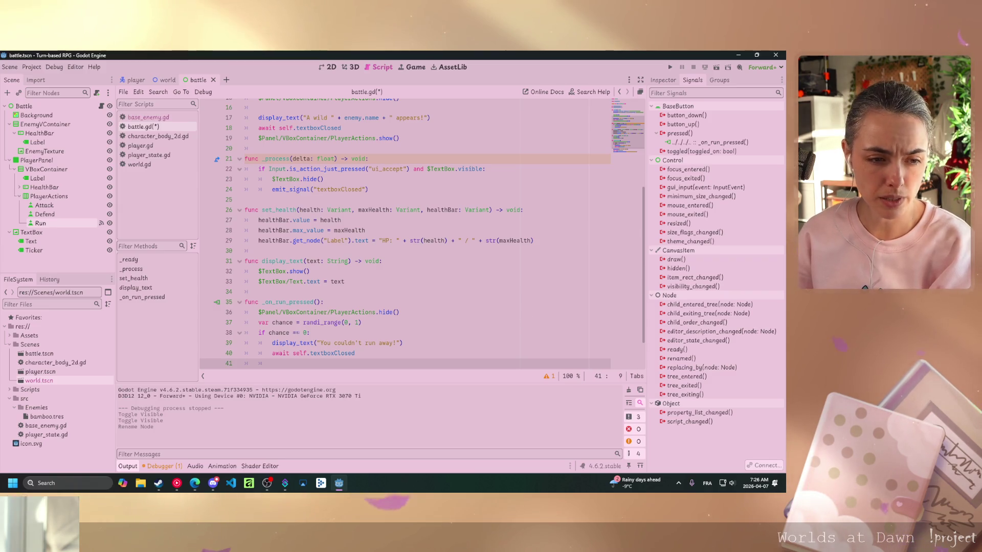
text(retr)
key(BackSpace)
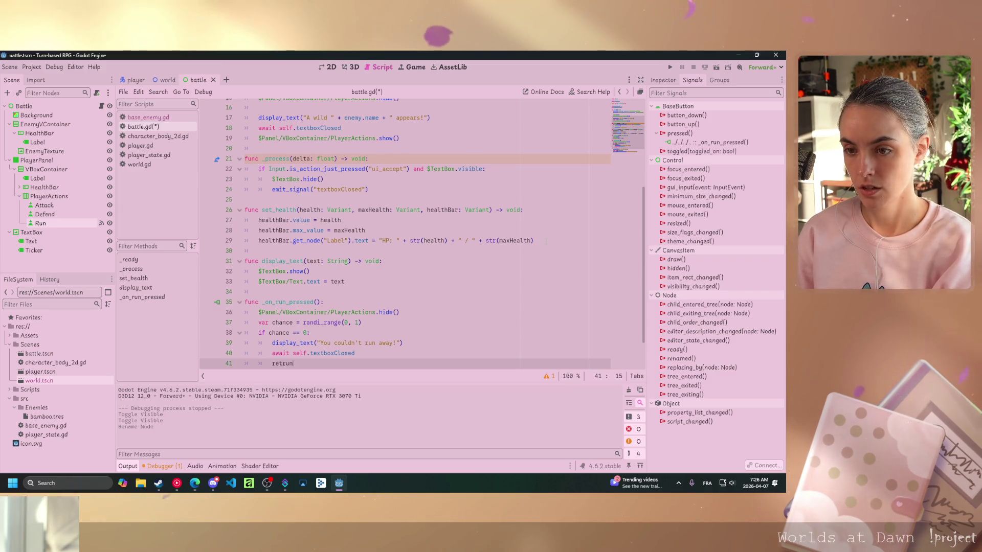
text(urn)
key(Escape)
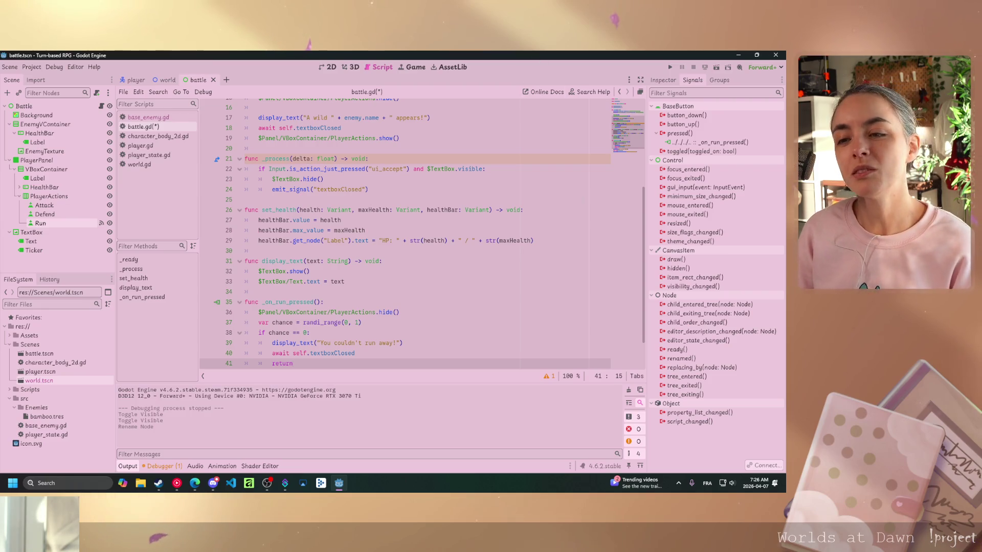
Add an else: branch after the return with an empty display_text call
key(Return)
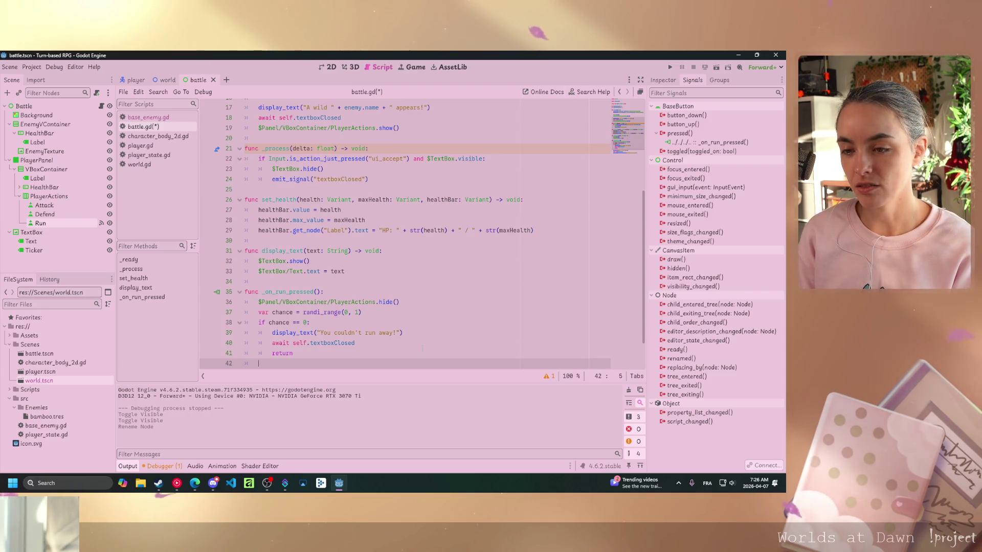
text(else:)
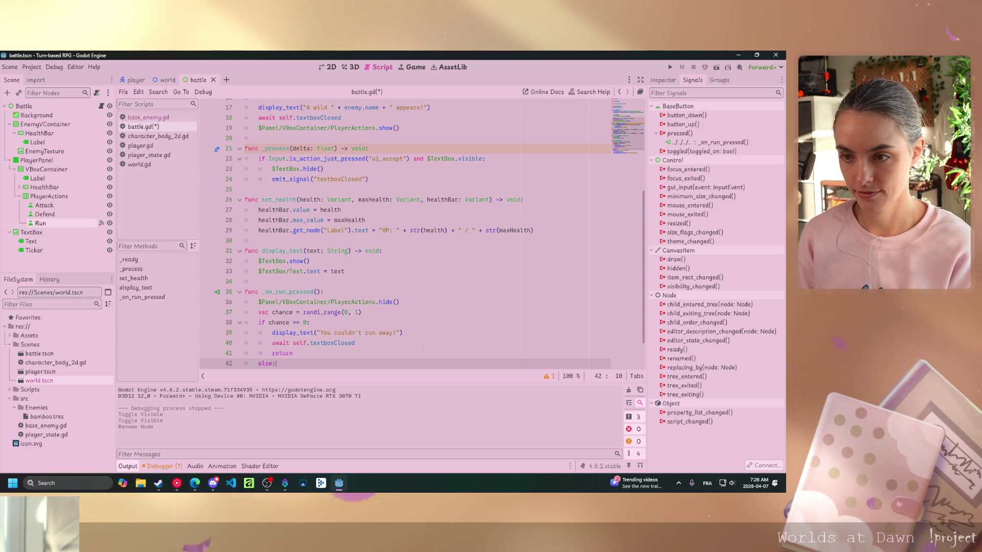
key(Return)
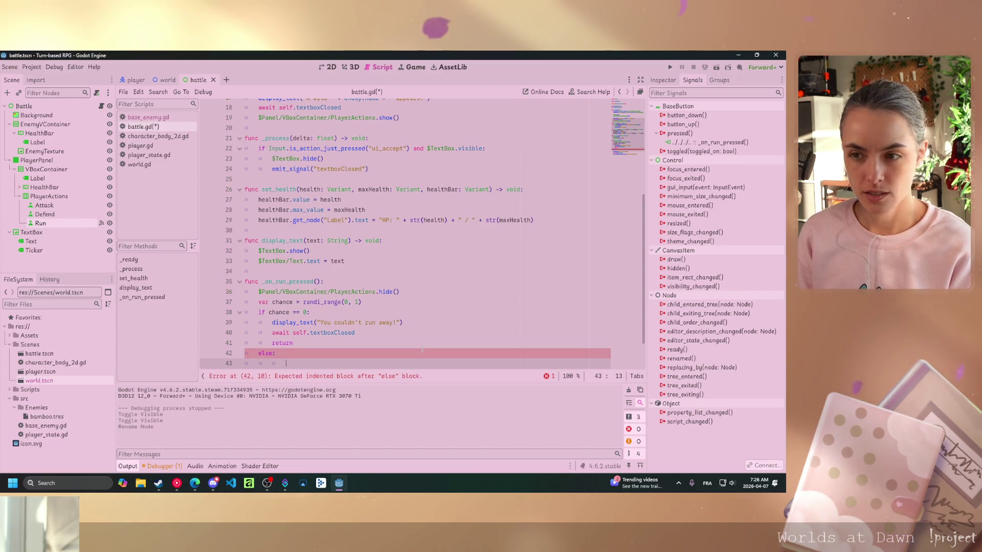
text(disd)
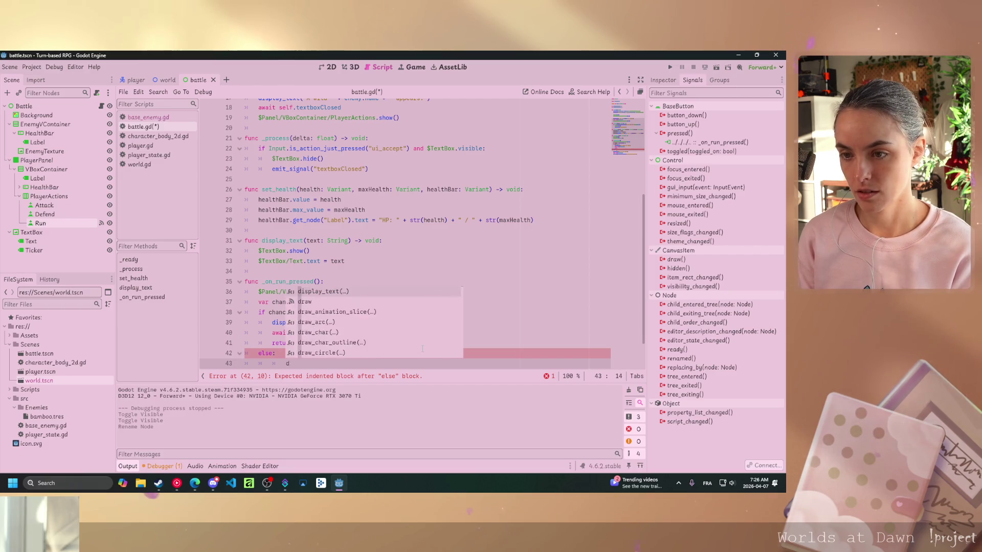
key(BackSpace)
key(BackSpace)
text(displ)
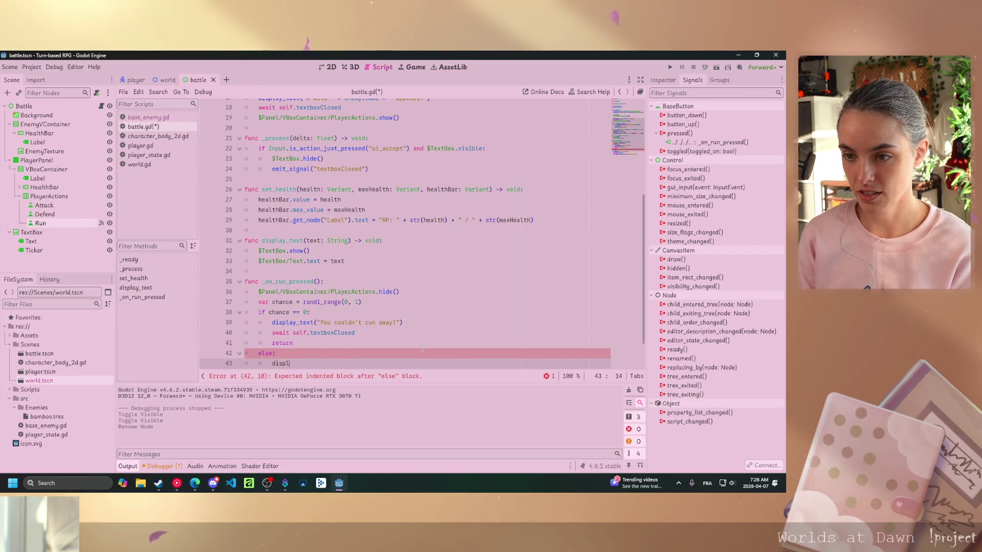
key(Return)
text(")
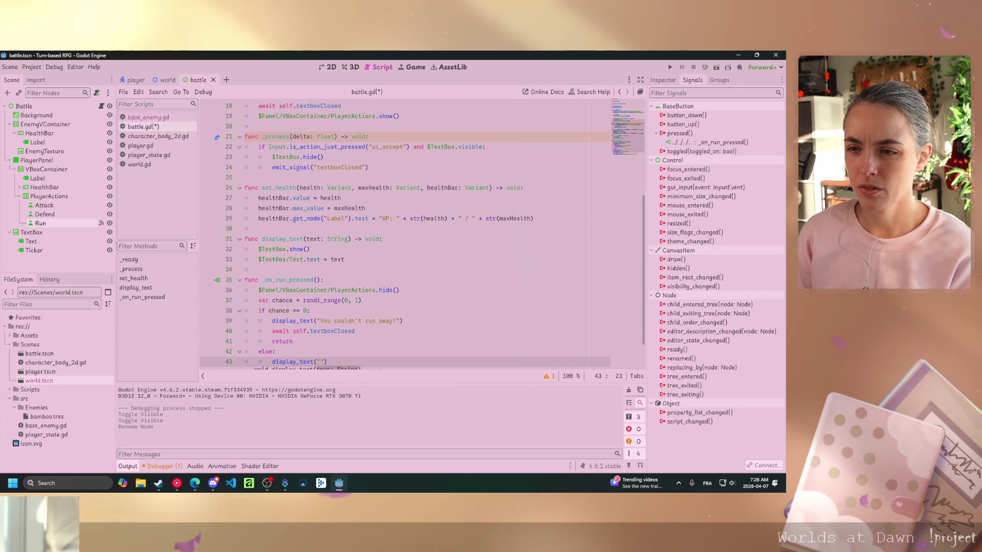
Move the "You ran away safely!" message into the else branch's display_text call
scroll(404, 230, down, 2)
key(Down)
key(End)
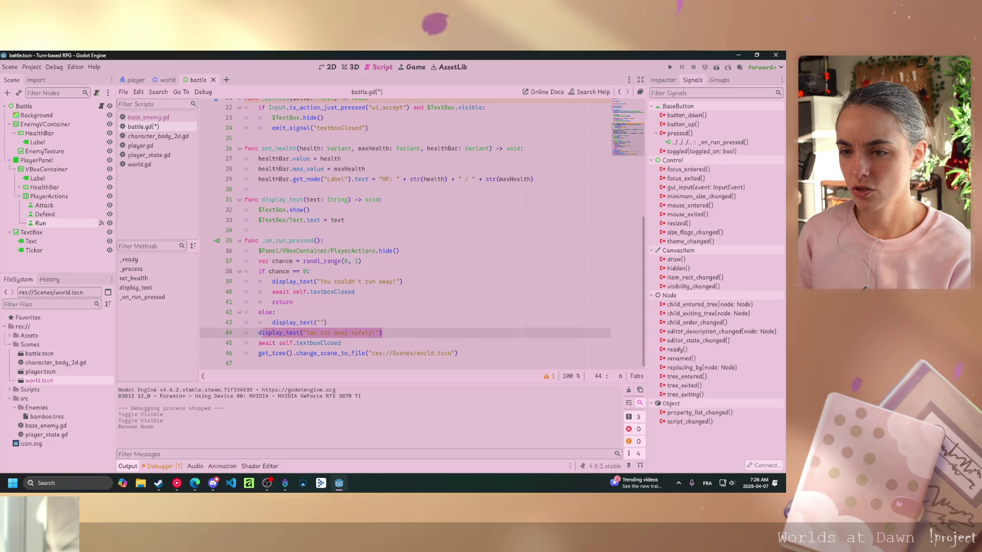
key(shift+Home)
key(ctrl+c)
key(BackSpace)
key(Up)
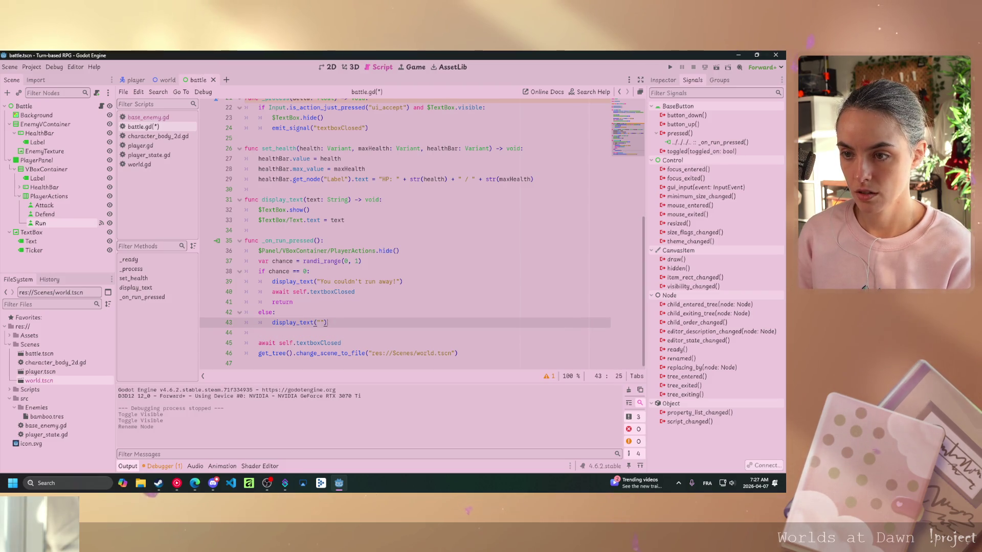
key(End)
key(shift+Home)
key(ctrl+v)
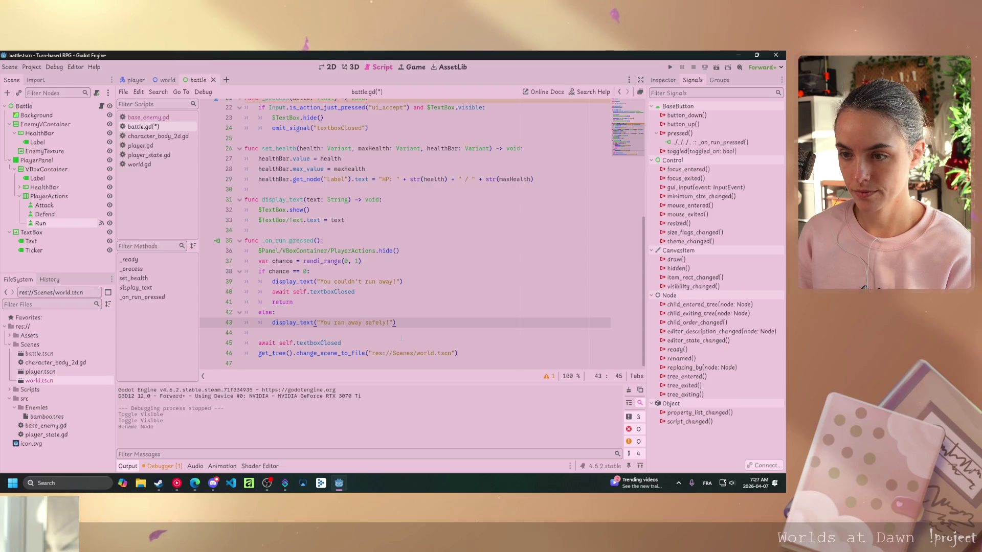
Move the await textboxClosed and world.tscn scene-change lines under the message, indented into else
drag(341, 343, 289, 343)
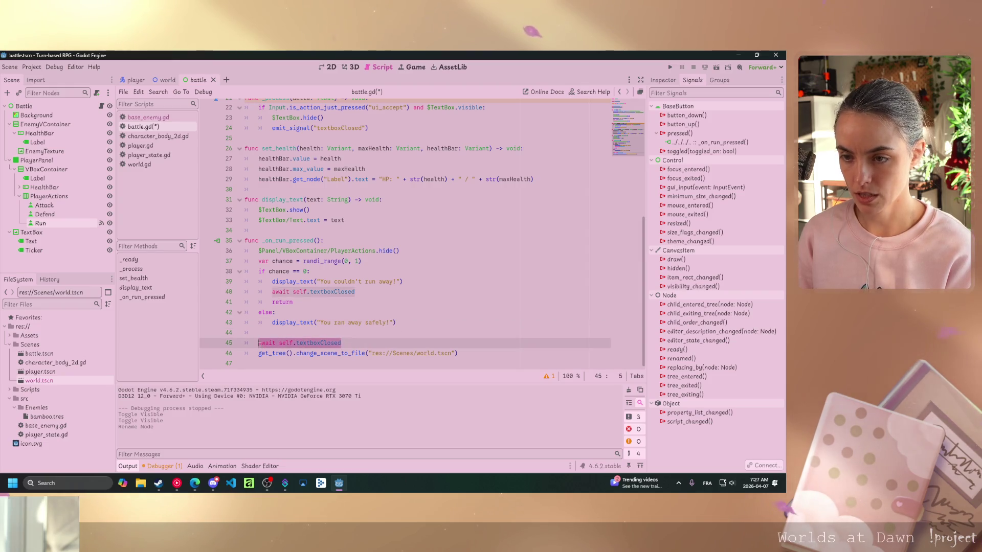
key(ctrl+x)
key(Up)
key(Up)
key(End)
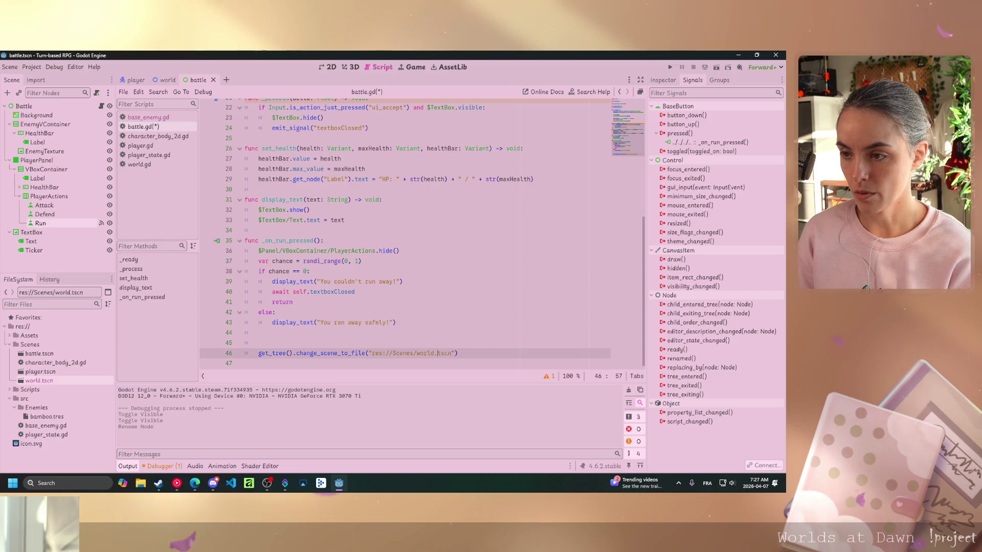
key(Down)
key(Down)
key(ctrl+v)
drag(458, 353, 359, 353)
key(shift+Up)
key(shift+Home)
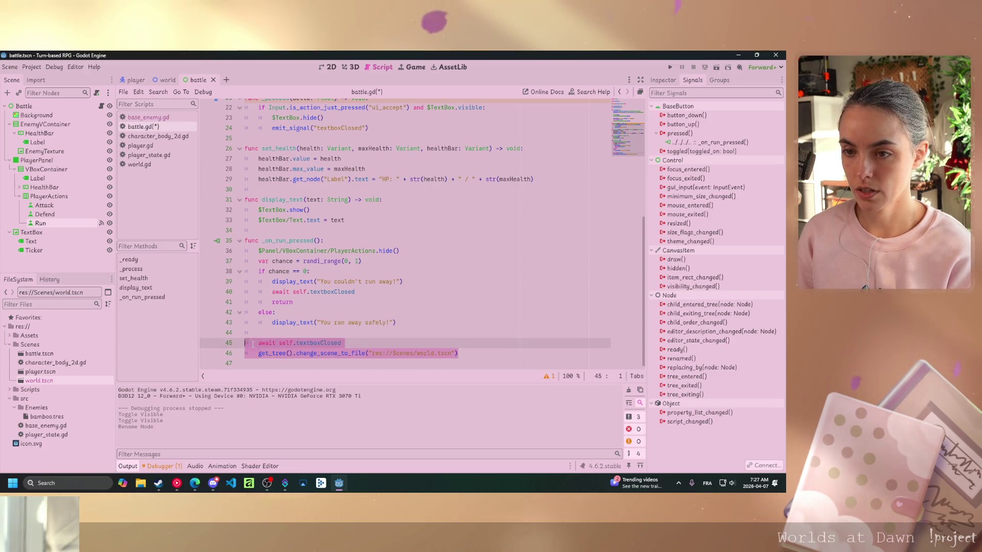
key(Delete)
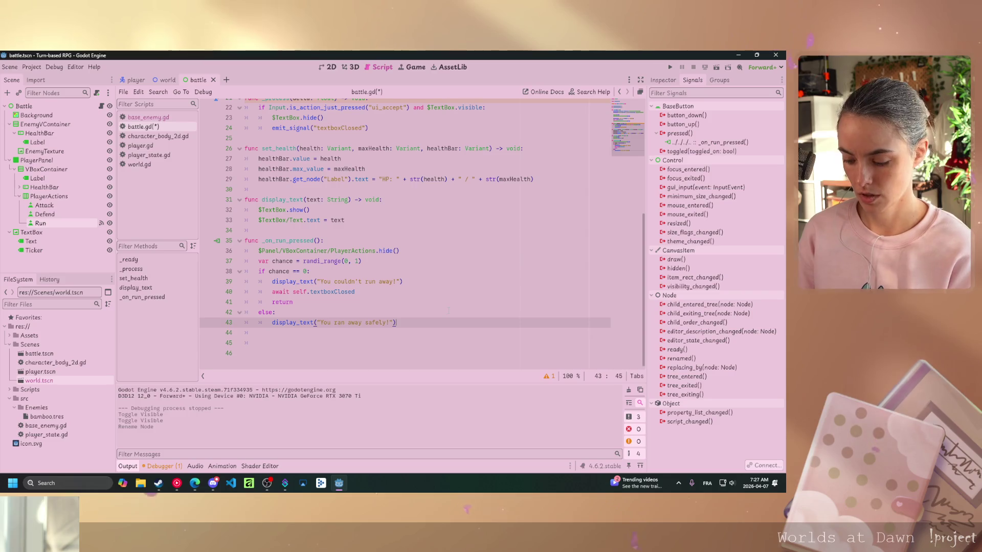
key(ctrl+z)
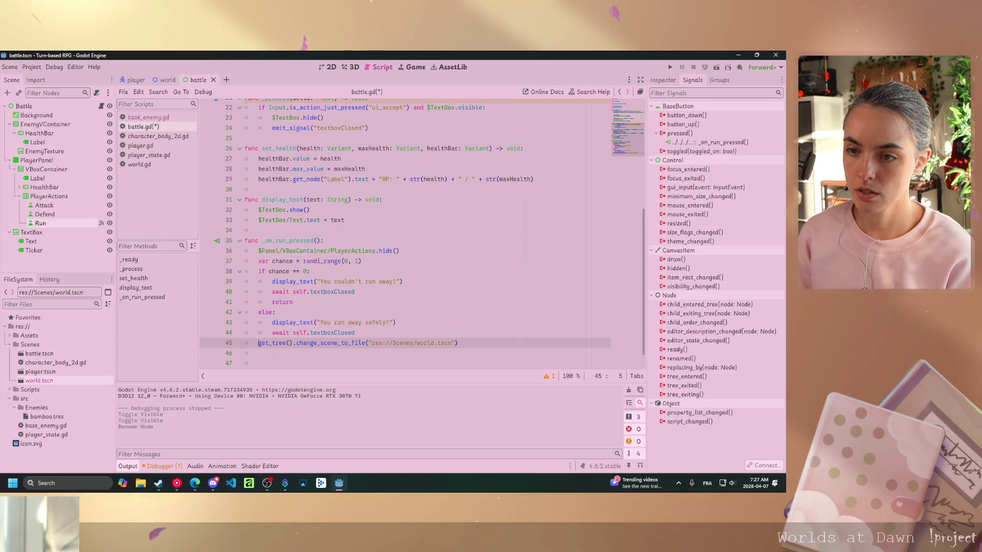
key(Tab)
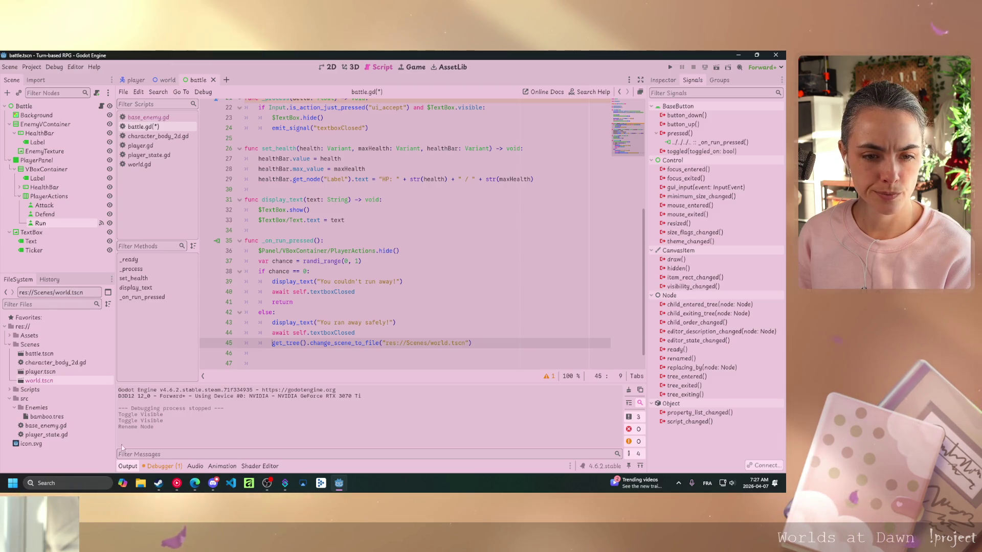
Start a return line after the world.tscn scene change
click(358, 333)
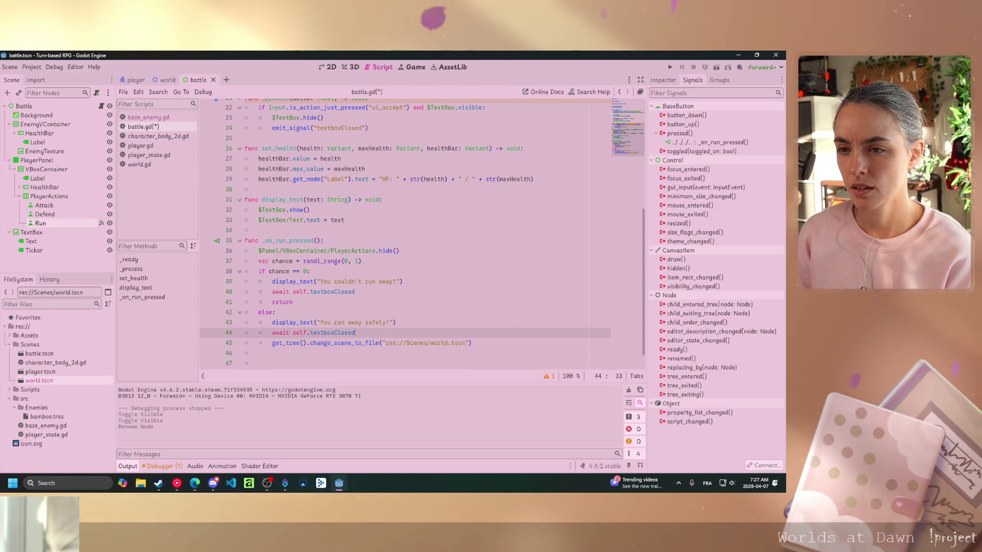
click(489, 342)
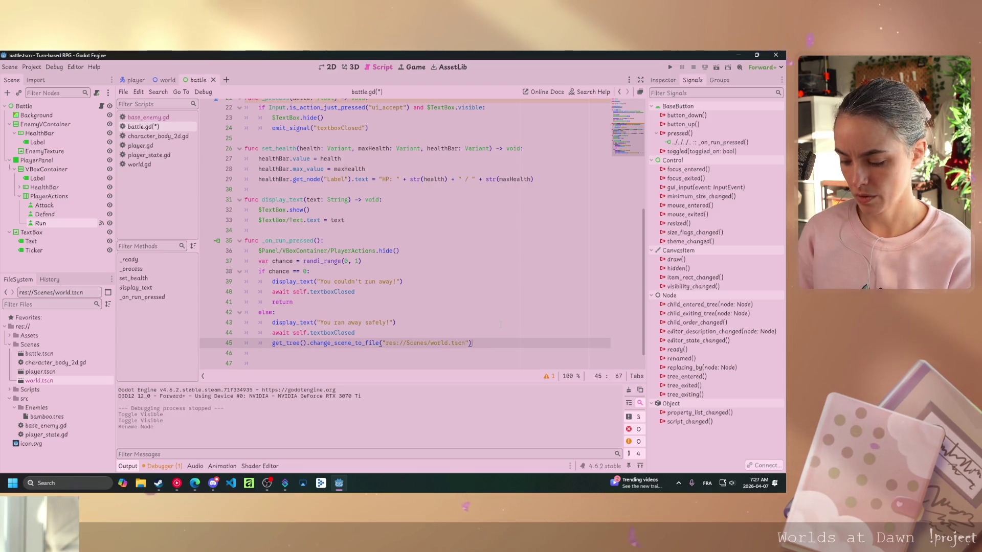
key(Return)
text(ret)
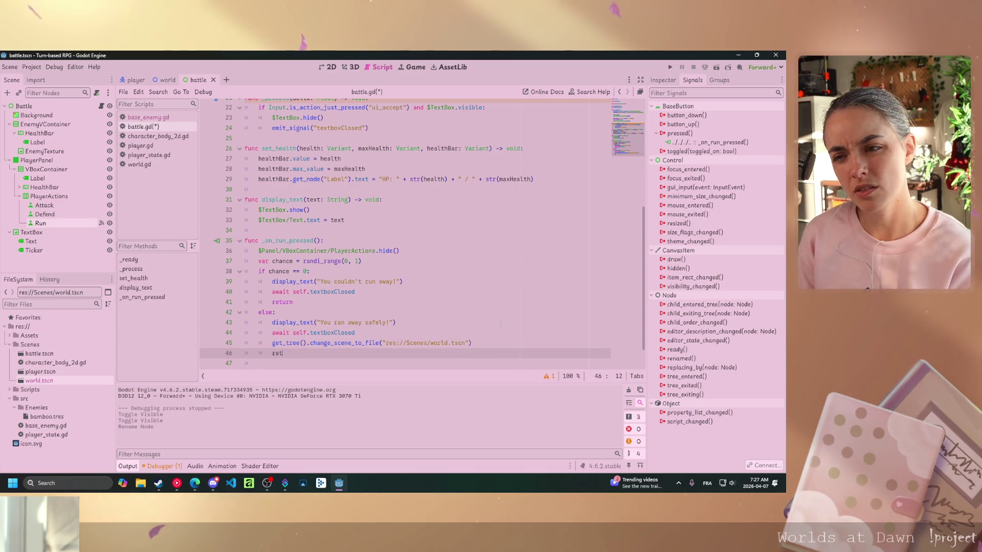
click(491, 344)
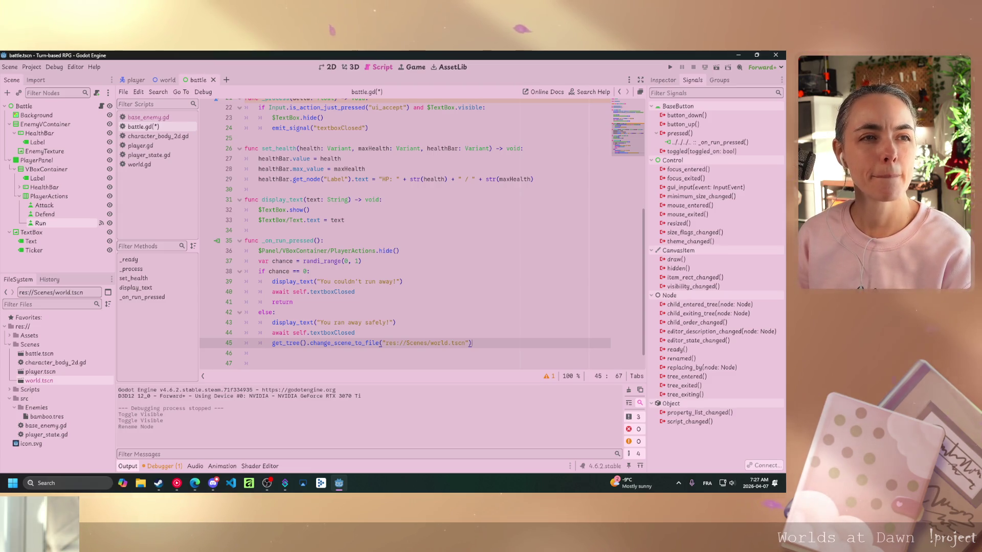
Leave the branch ending at the world.tscn scene change and scroll back up through battle.gd
key(alt+Tab)
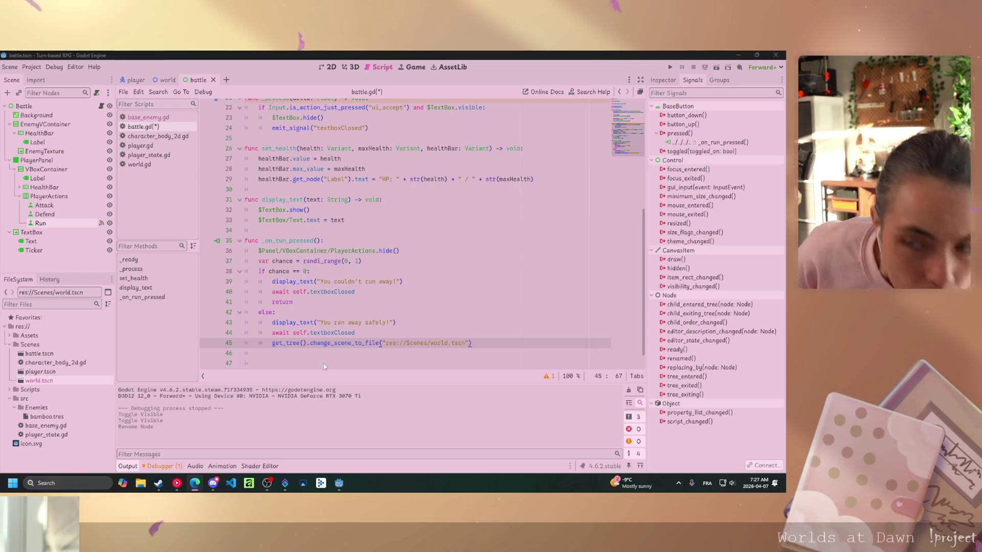
scroll(420, 230, up, 5)
scroll(366, 264, up, 1)
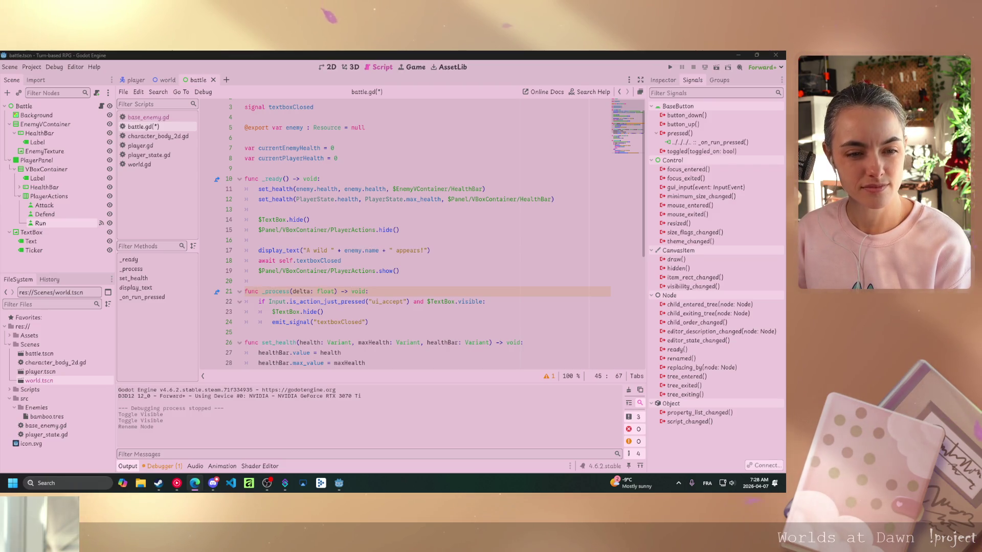
Test-run the project and inspect the null-instance health bar error at set_health line 27
click(744, 56)
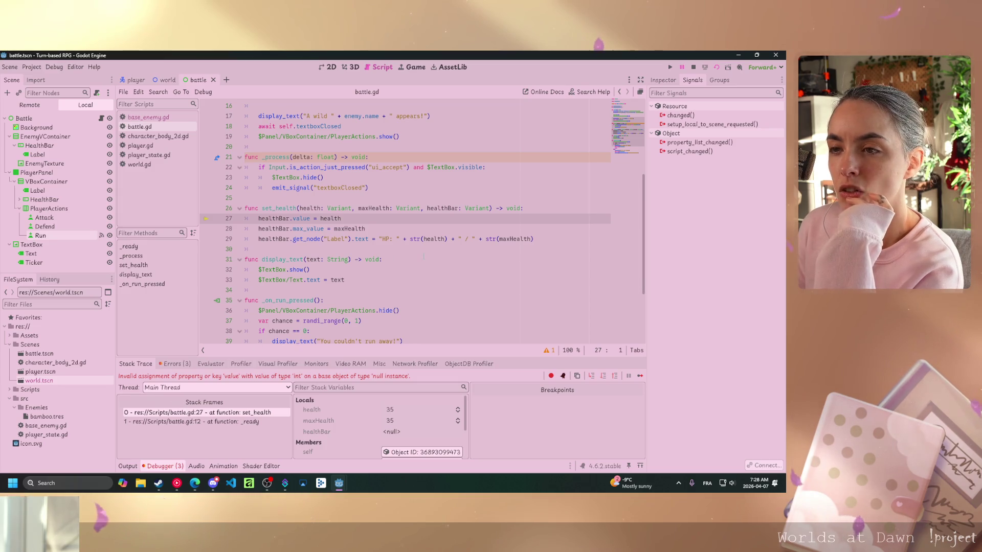
scroll(408, 266, up, 2)
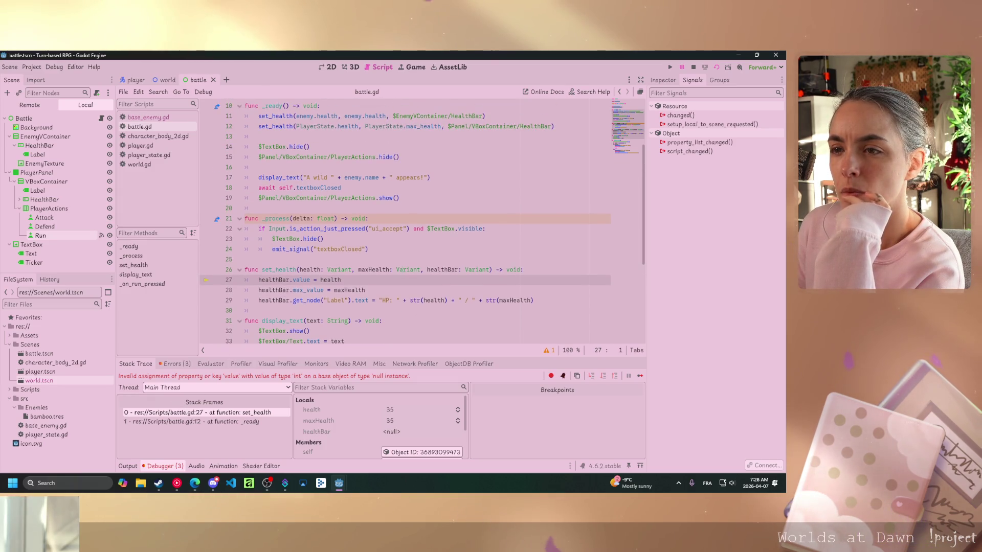
mouse_move(401, 270)
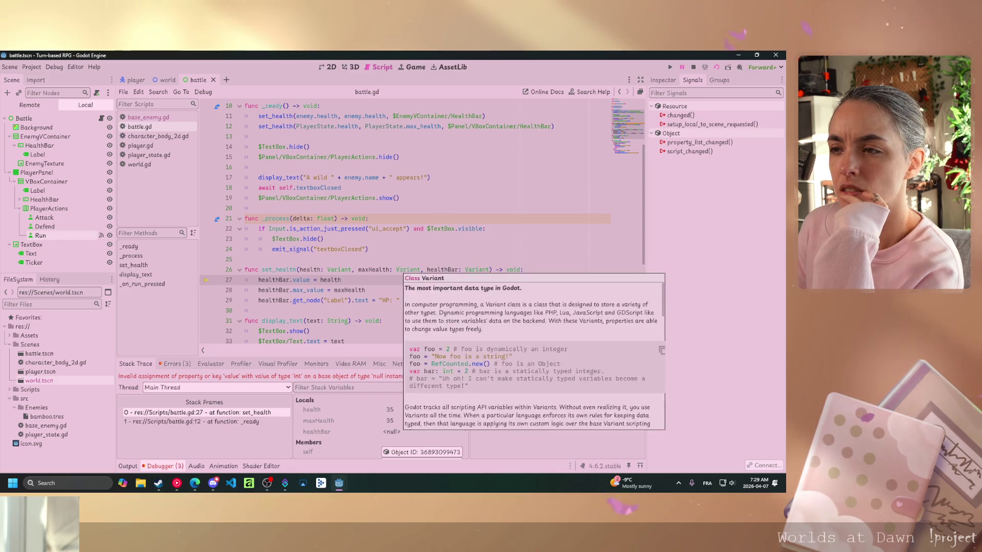
scroll(297, 188, down, 3)
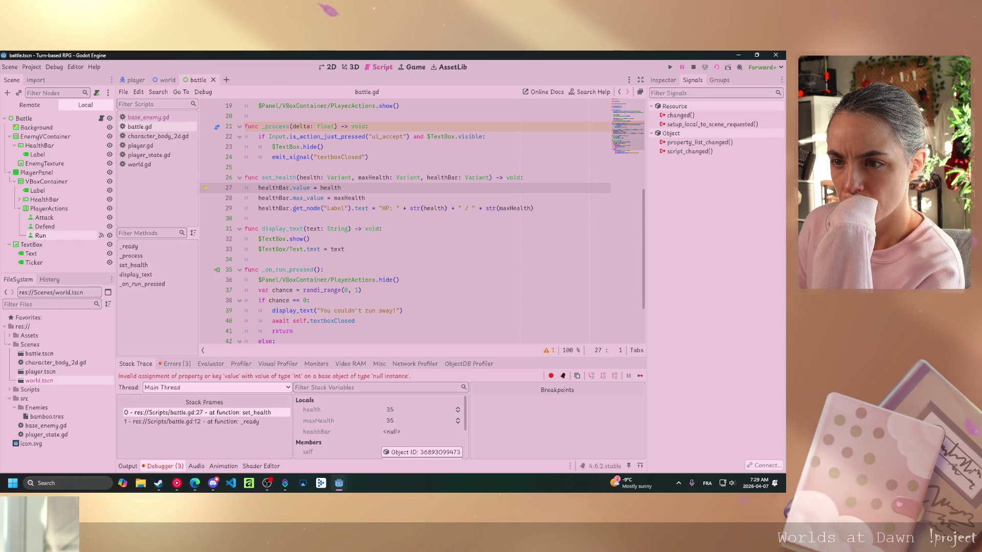
scroll(343, 240, down, 2)
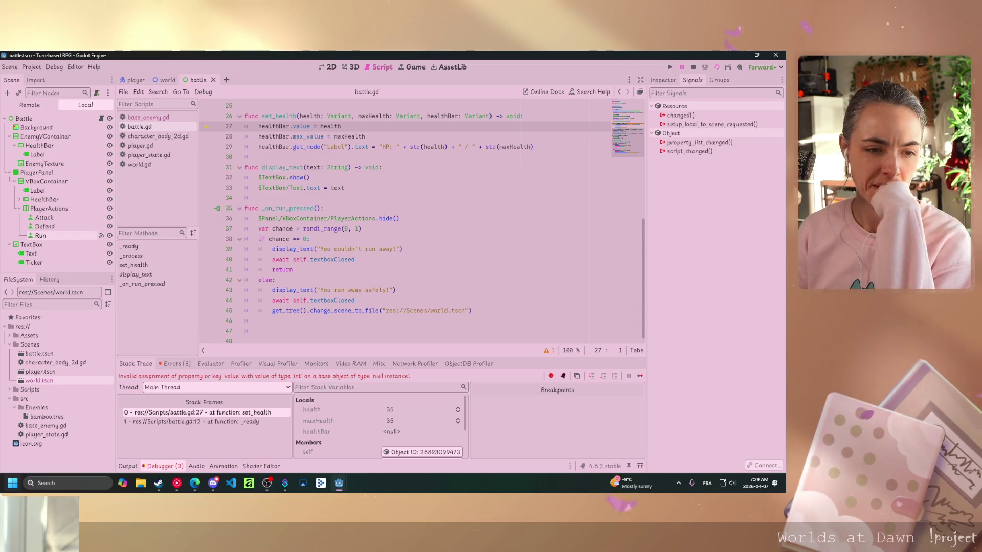
key(alt+Tab)
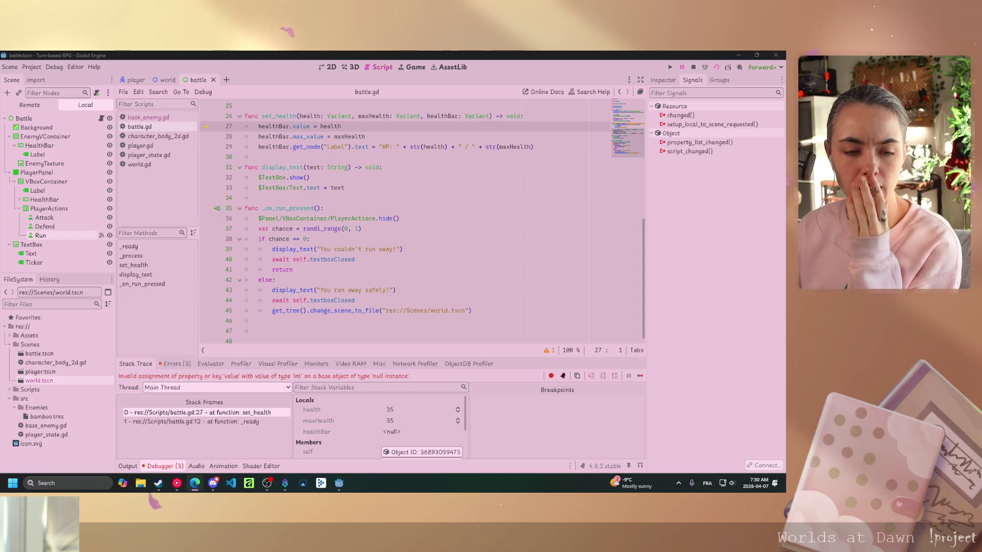
Select the change_scene_to_file call on line 45 and review the null healthBar error in set_health
drag(472, 310, 313, 310)
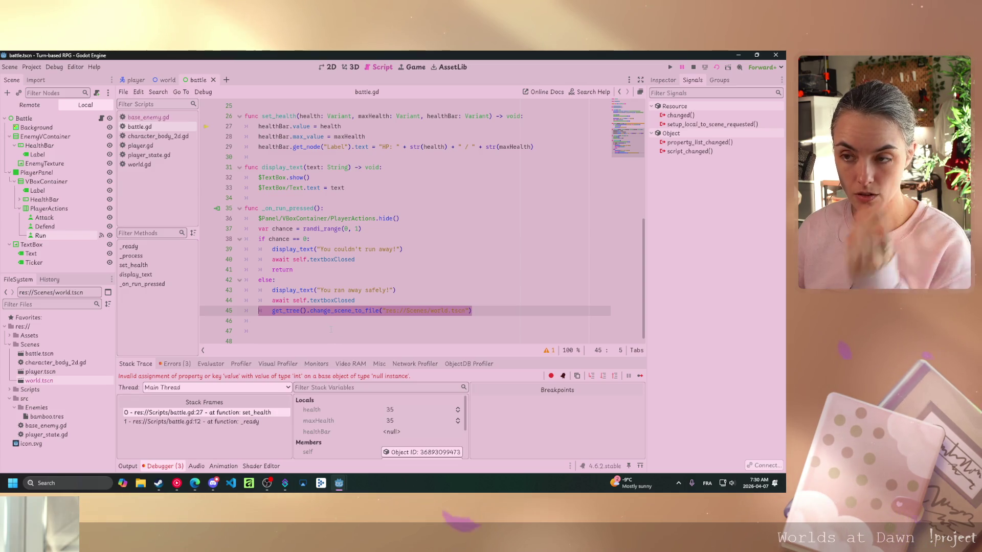
key(alt+Tab)
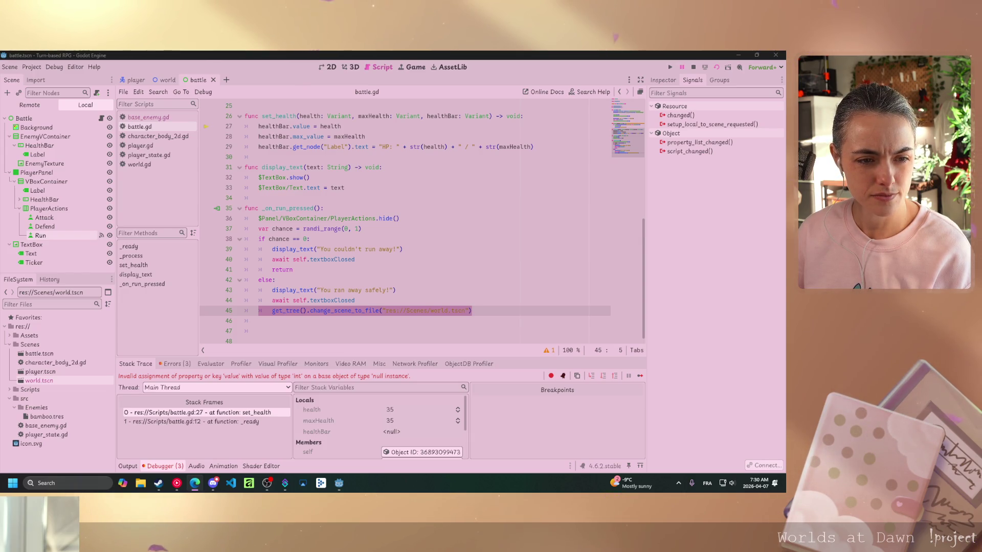
scroll(414, 257, up, 8)
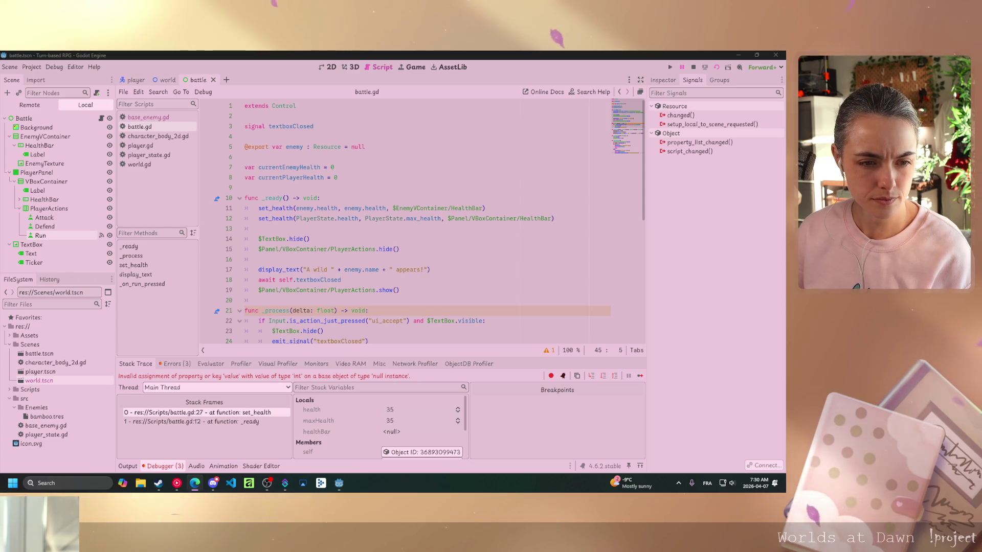
scroll(496, 265, down, 2)
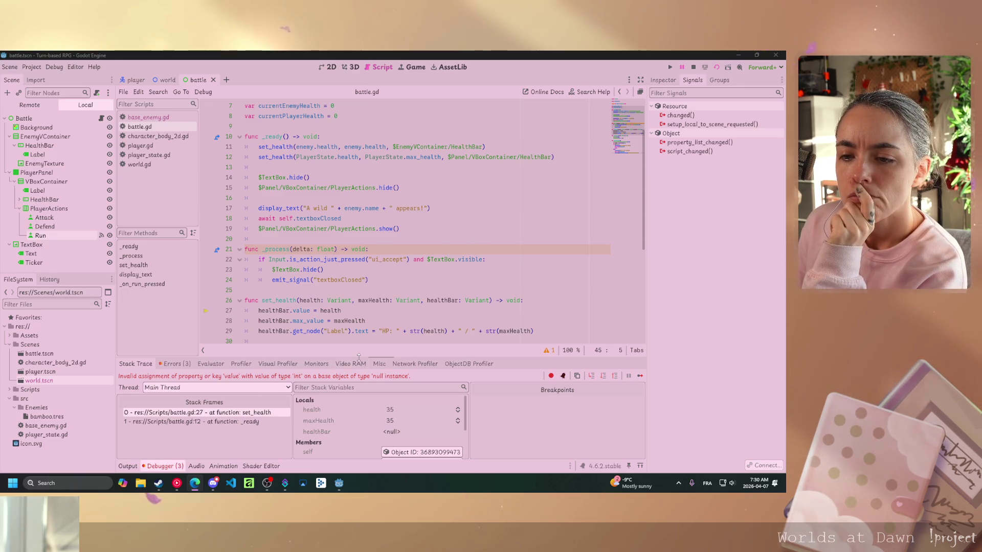
scroll(363, 338, up, 1)
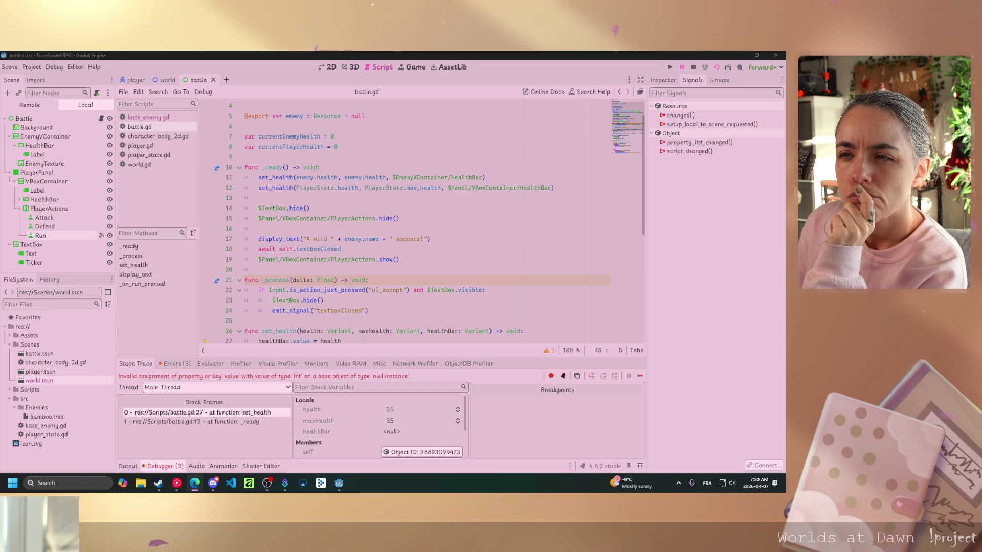
mouse_move(361, 332)
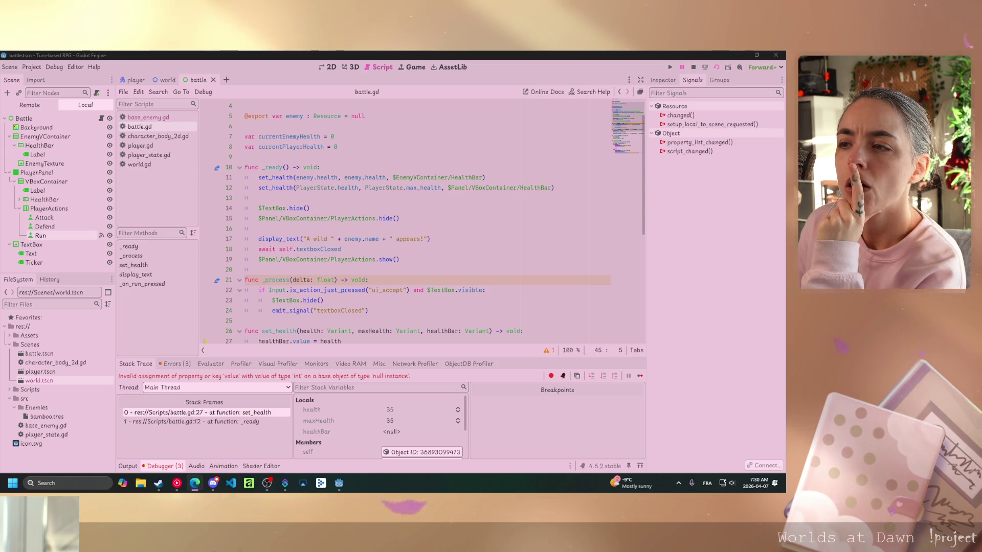
Replace line 12's outdated health bar path with the dragged-in HealthBar node path
drag(551, 188, 448, 187)
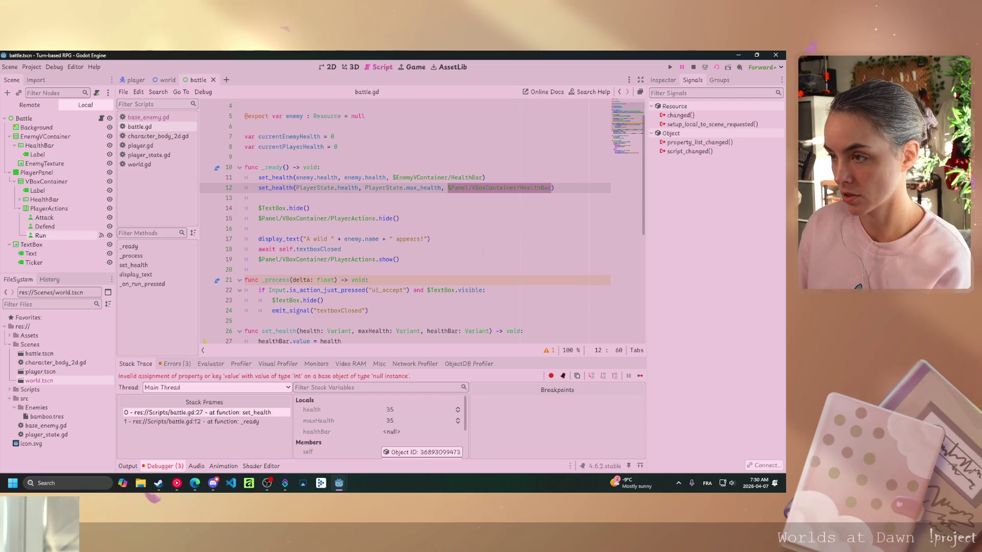
key(BackSpace)
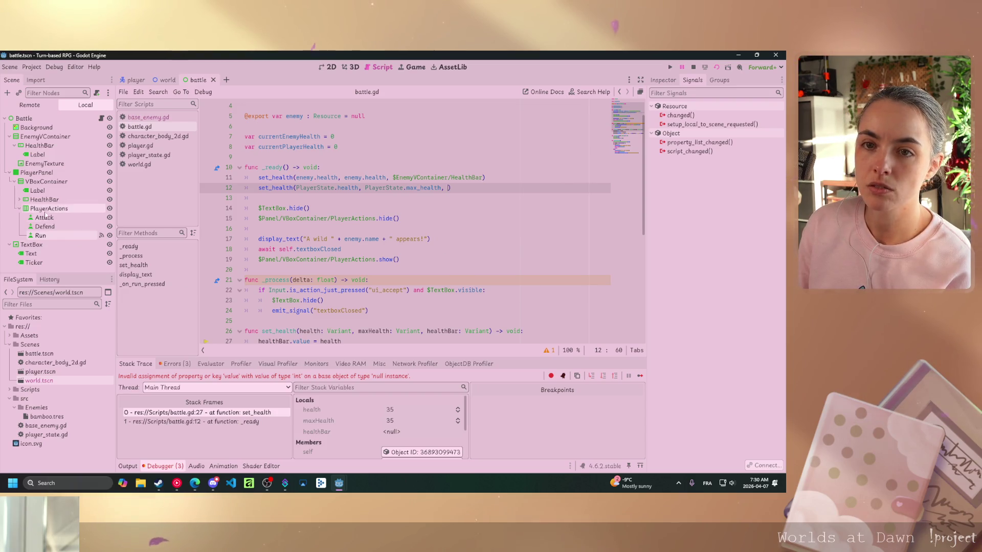
mouse_move(45, 202)
mouse_down()
mouse_move(358, 159)
mouse_move(448, 192)
mouse_up()
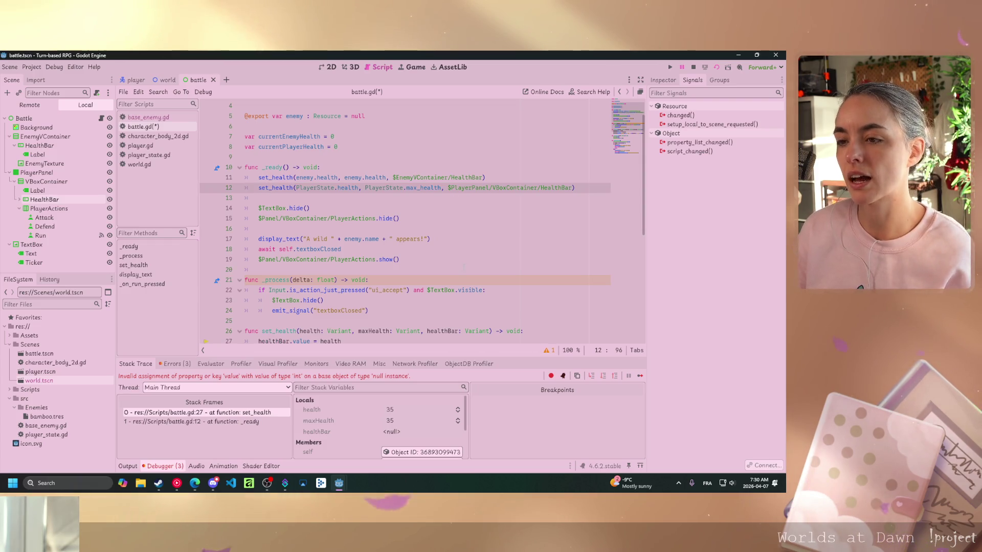
scroll(469, 257, down, 2)
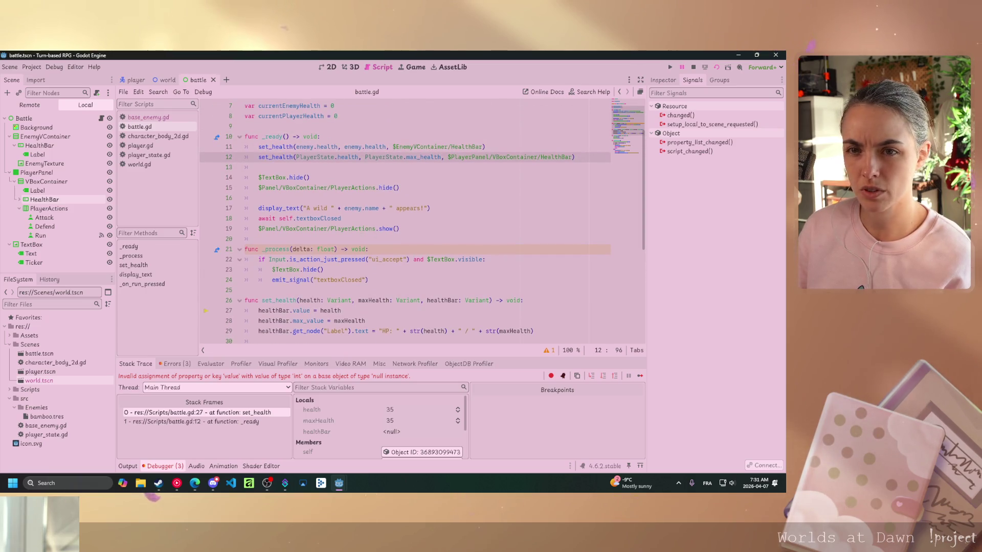
Insert the PlayerActions node path on line 19, paste it onto line 15, and save
drag(375, 228, 262, 228)
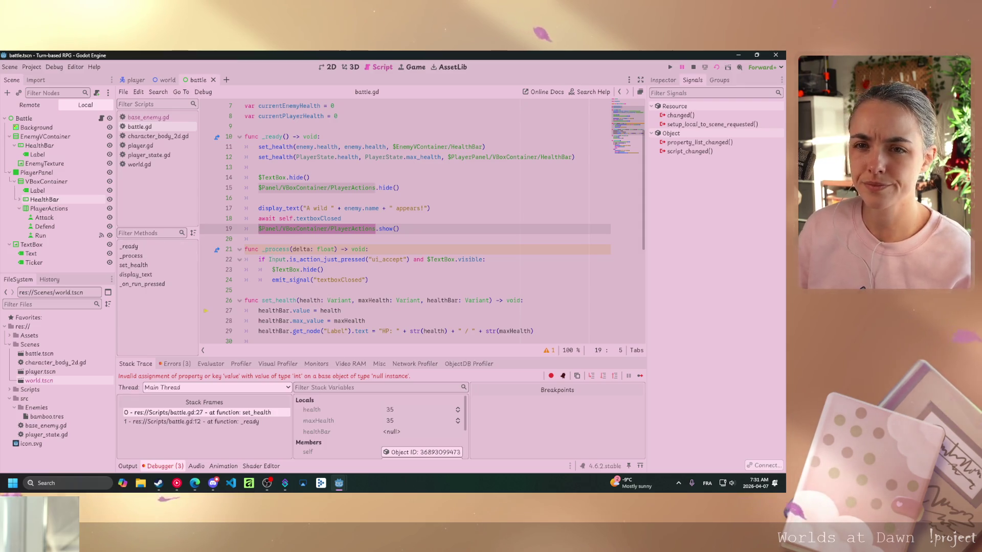
key(Delete)
drag(49, 208, 265, 225)
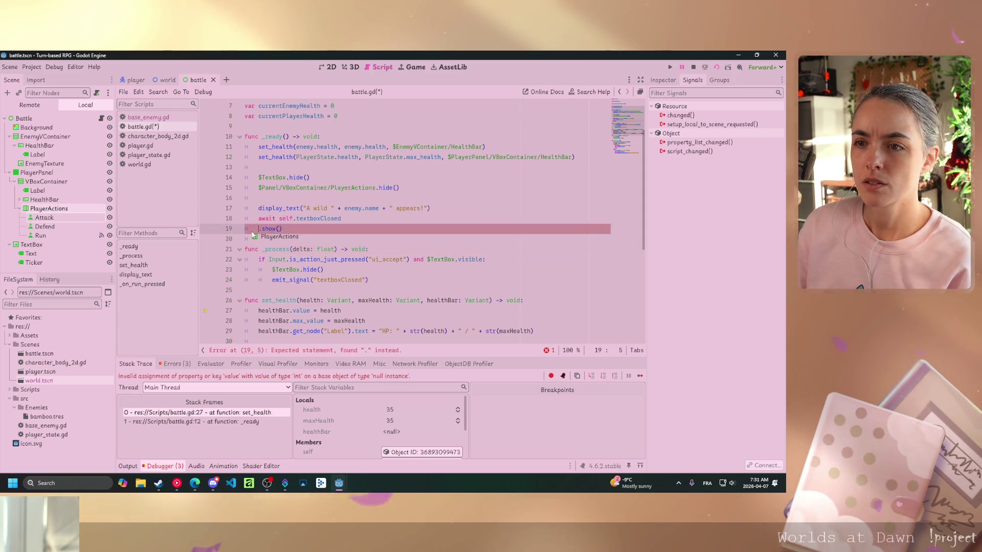
drag(396, 228, 258, 229)
key(ctrl+c)
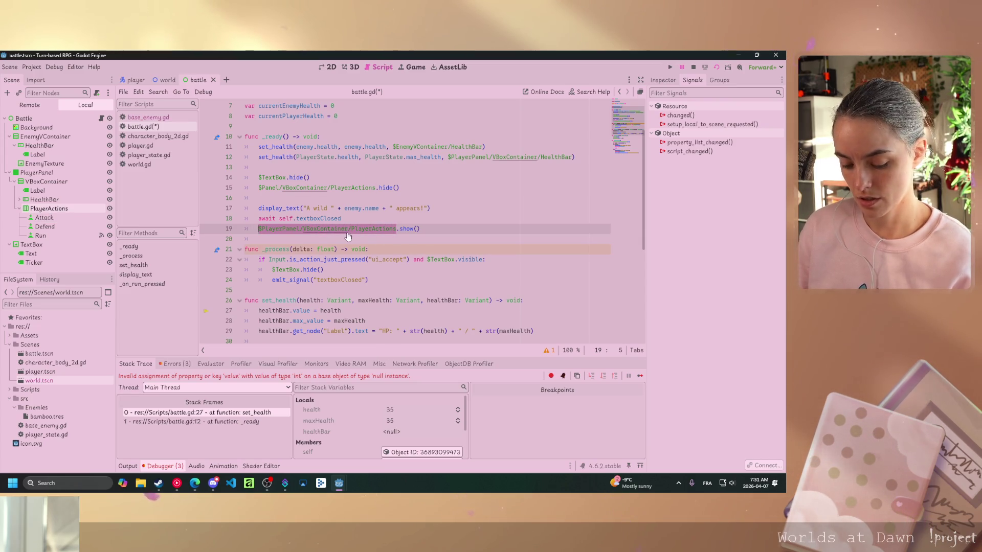
drag(377, 188, 262, 188)
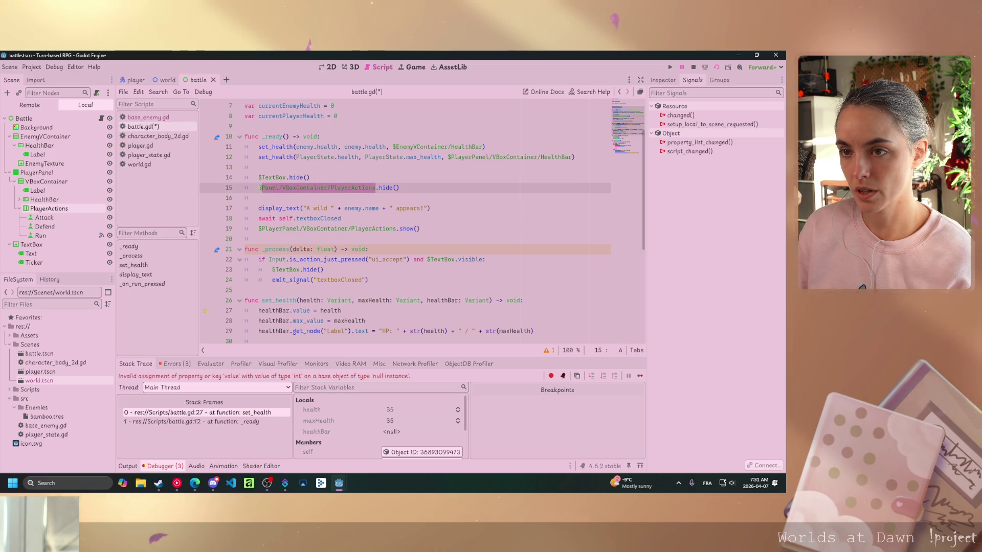
key(ctrl+v)
key(ctrl+s)
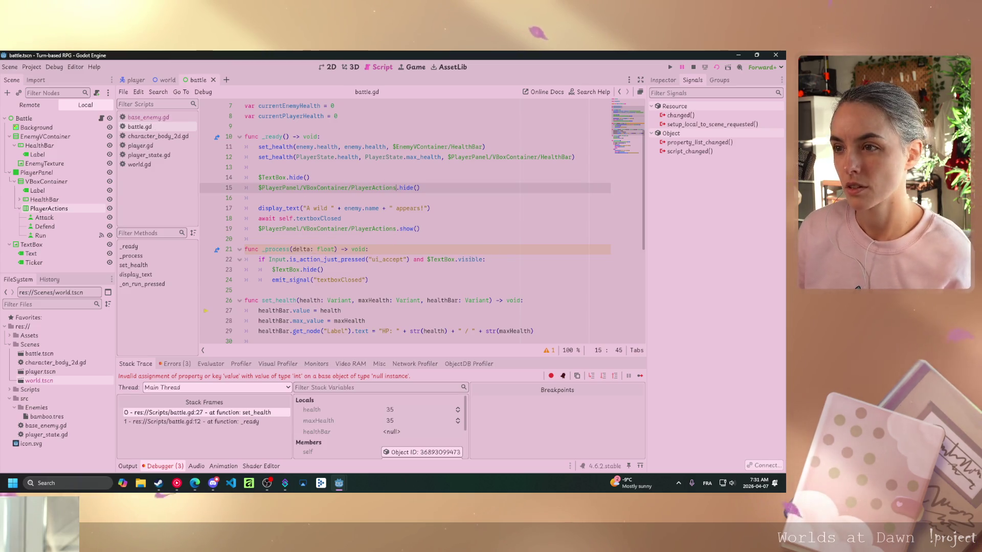
Paste the corrected $PlayerPanel/VBoxContainer/PlayerActions path onto line 36, then save and run the scene
scroll(505, 278, up, 2)
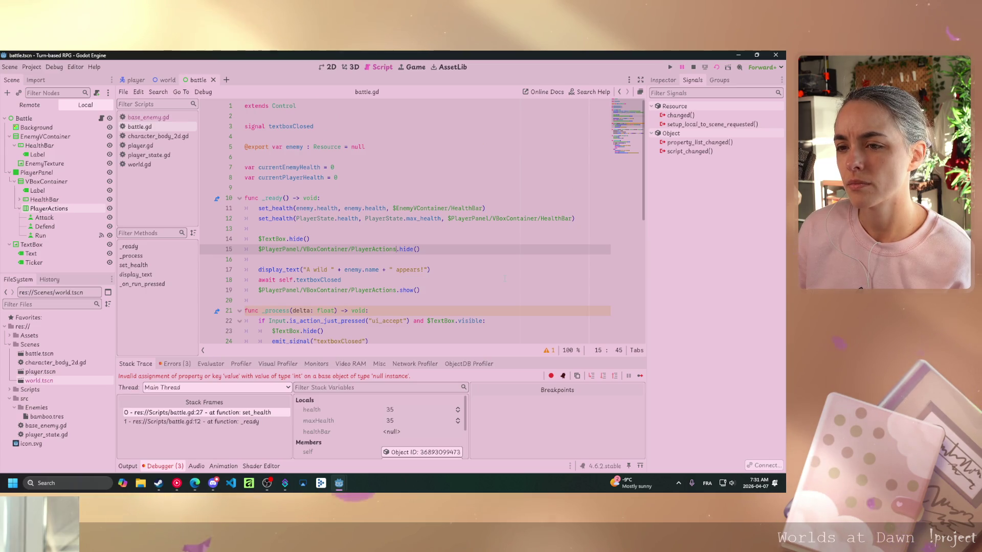
scroll(505, 278, down, 3)
scroll(505, 279, down, 4)
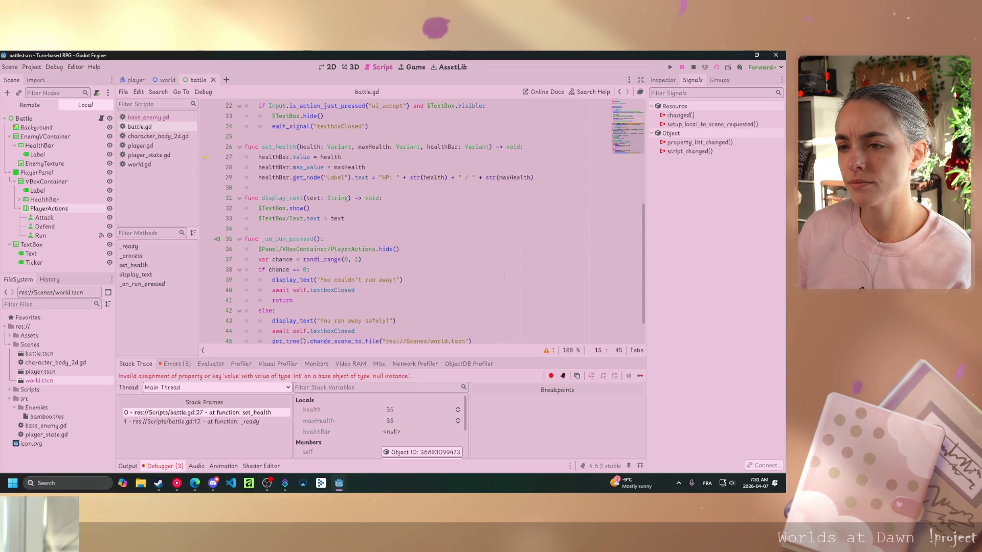
drag(376, 249, 258, 249)
key(ctrl+v)
scroll(445, 245, up, 2)
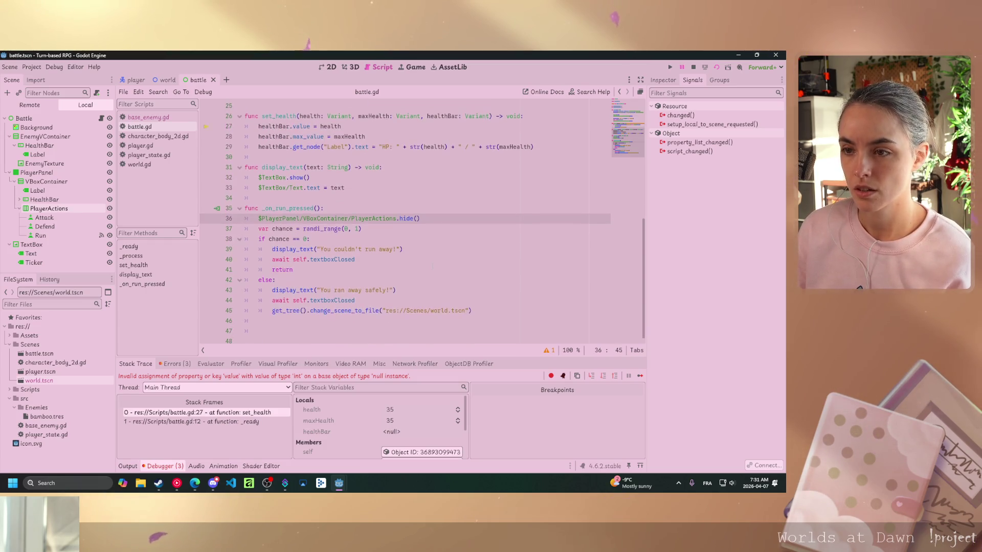
click(701, 68)
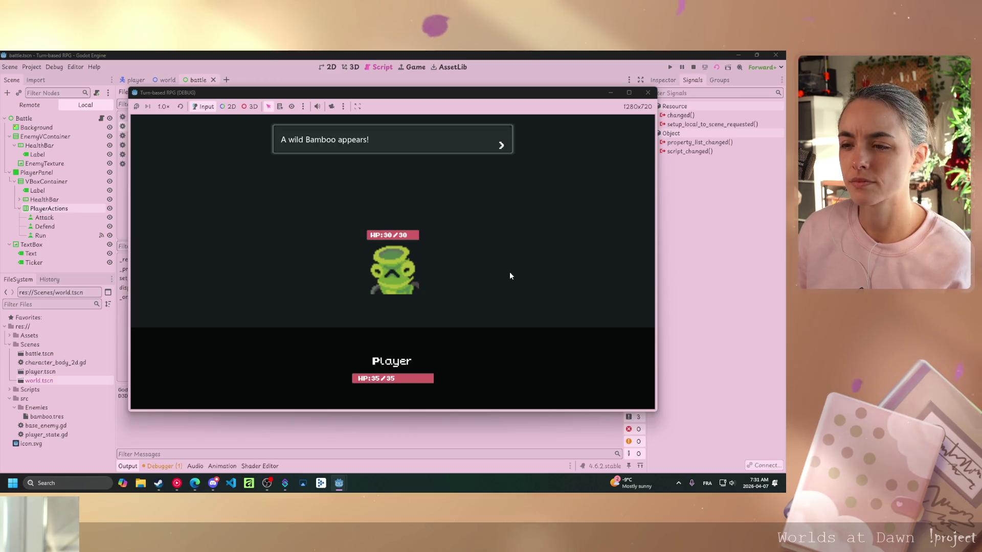
Get past the Bamboo intro, try Run to see "You couldn't run away!", then close the game
click(497, 275)
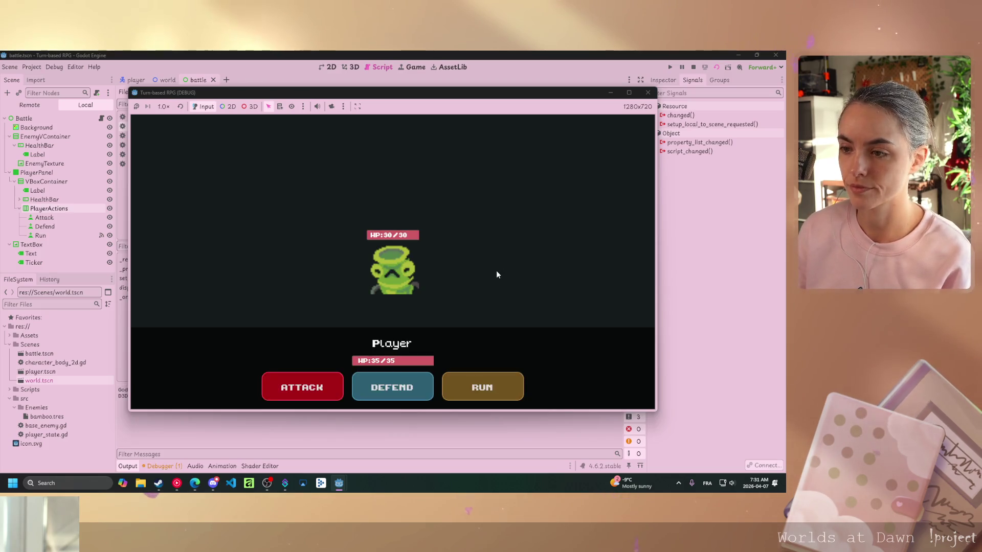
click(495, 386)
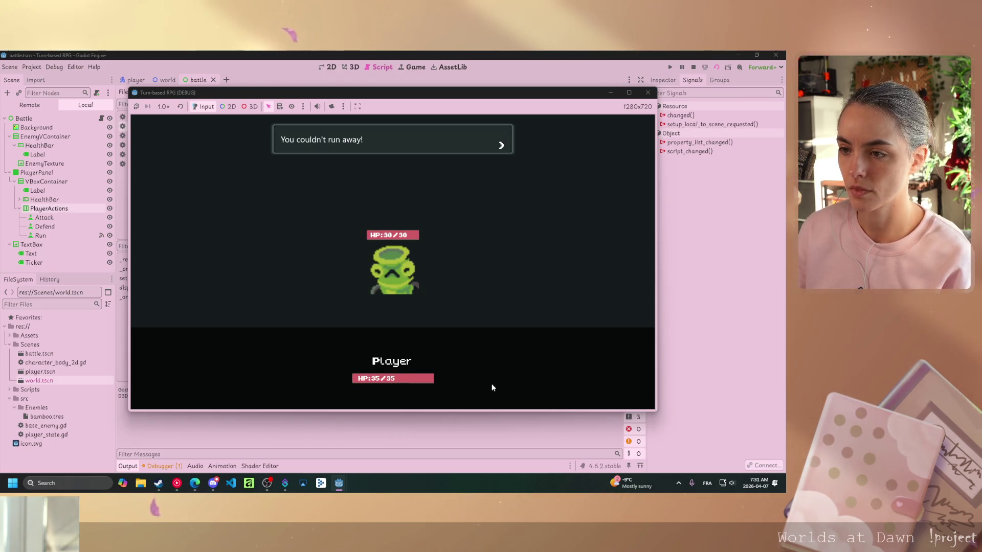
click(469, 272)
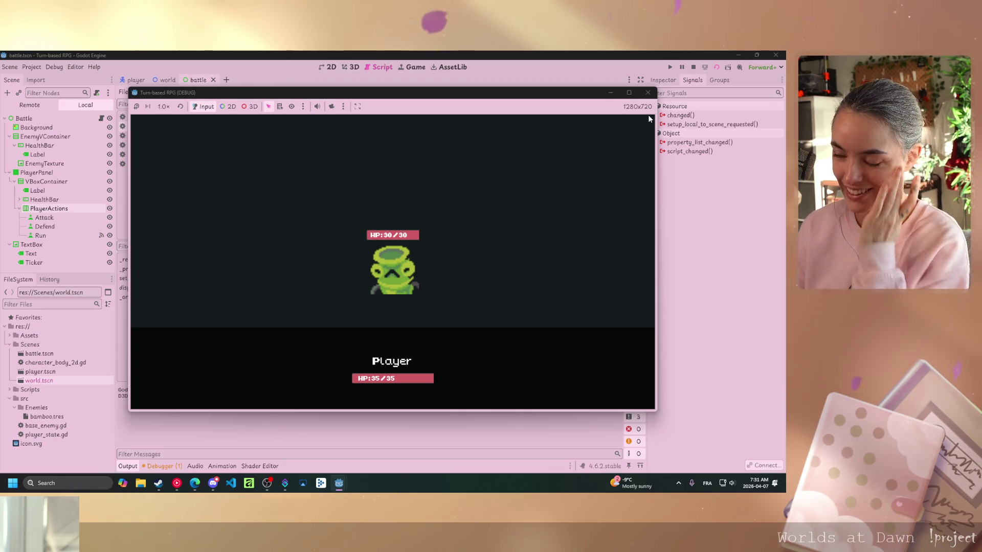
click(648, 92)
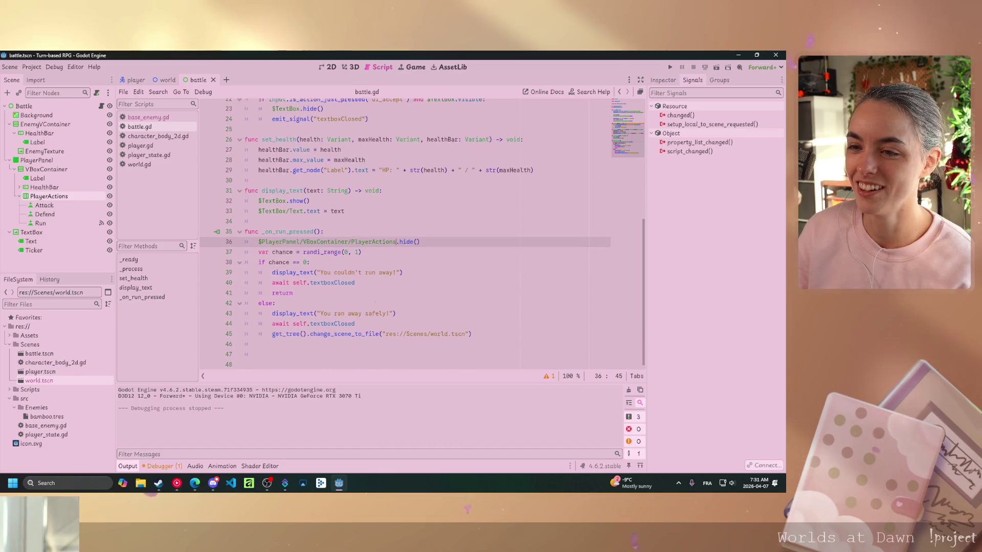
Move the PlayerActions hide line from the function start to under else:, remove the blank line, and save
scroll(378, 293, down, 1)
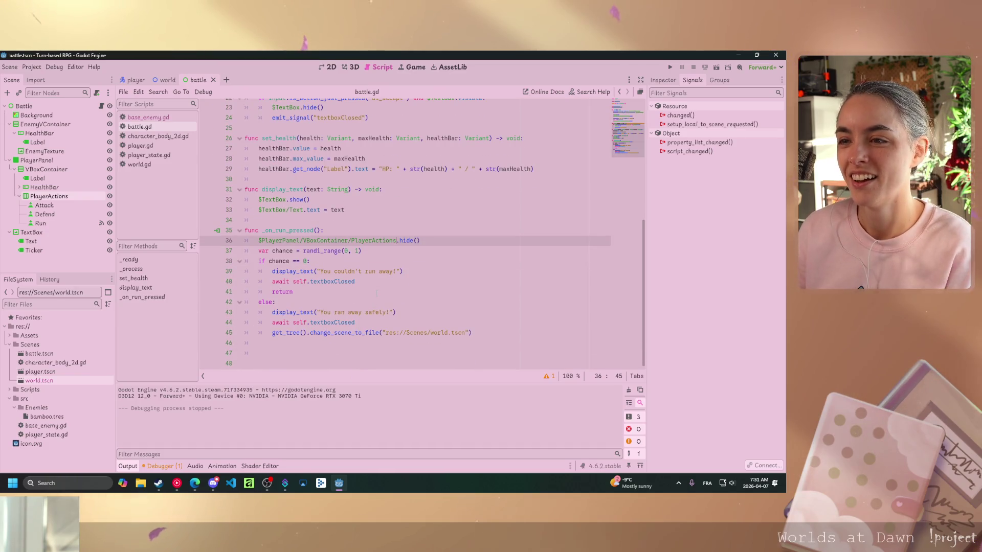
mouse_move(418, 240)
mouse_down()
mouse_move(258, 250)
mouse_move(260, 241)
mouse_up()
key(ctrl+c)
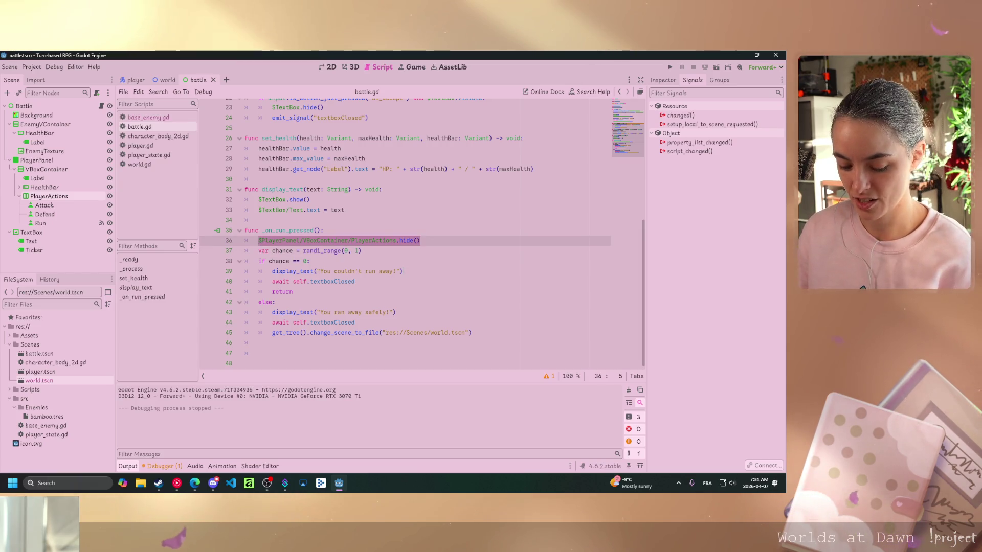
key(BackSpace)
click(317, 303)
key(Return)
key(ctrl+v)
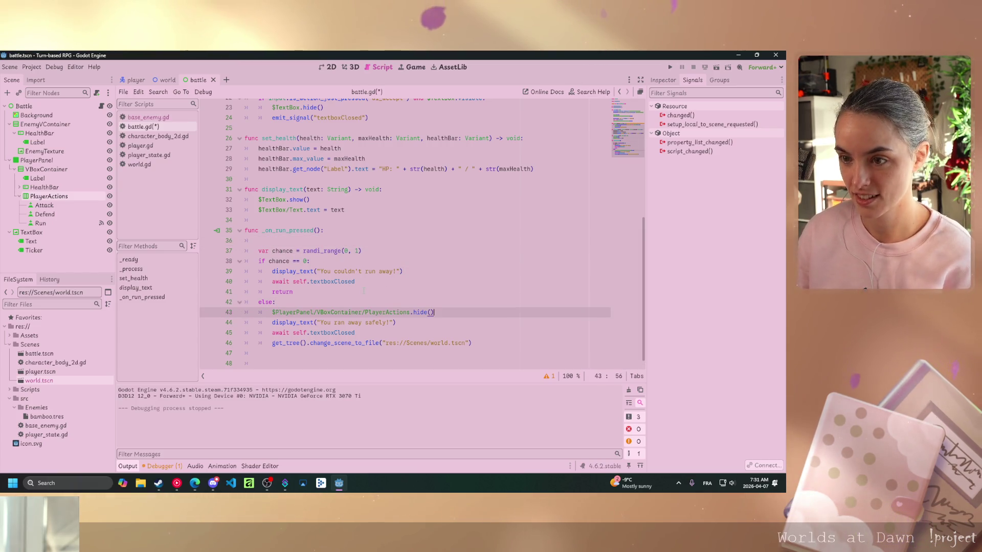
click(349, 233)
key(Delete)
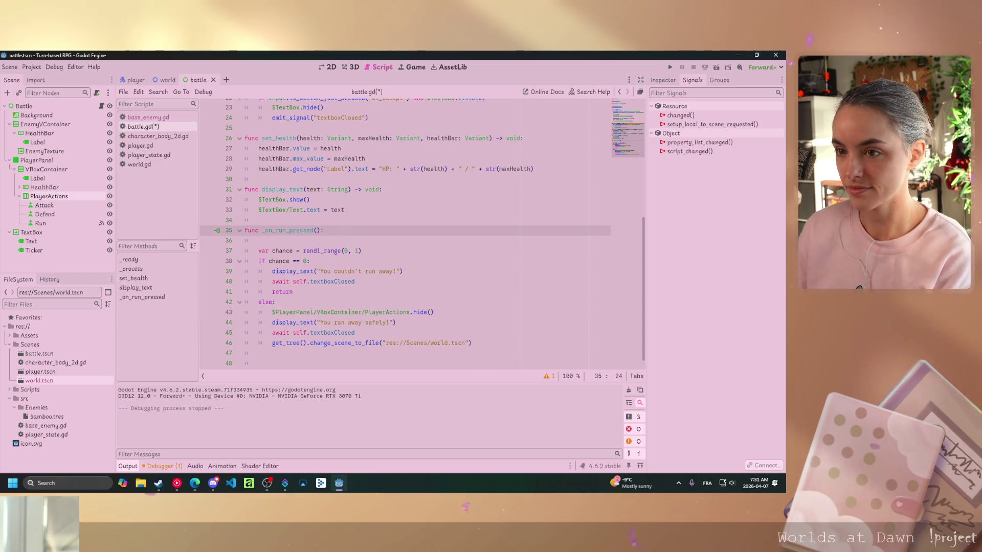
key(ctrl+s)
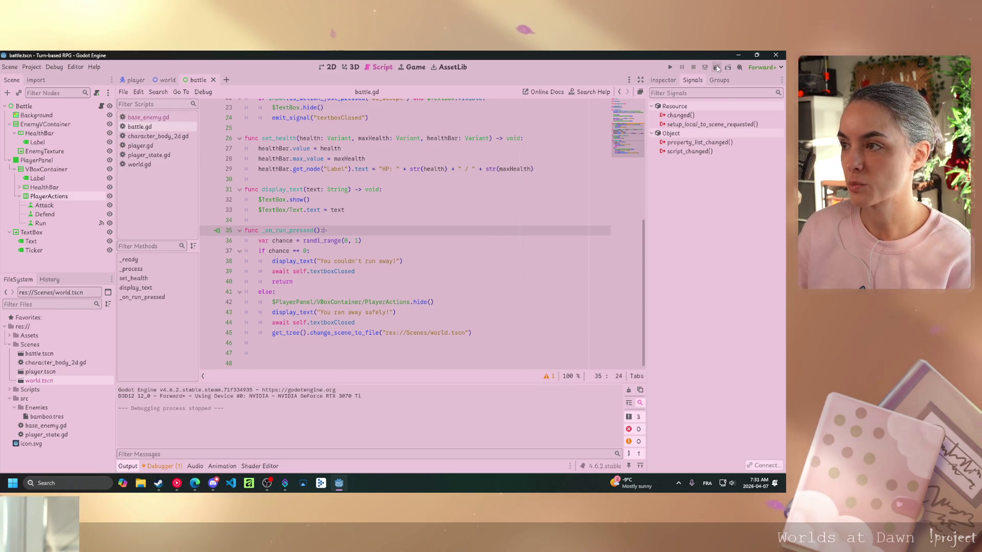
Run the game, fail one escape, escape on retry, walk the overworld, then stop the run
key(F5)
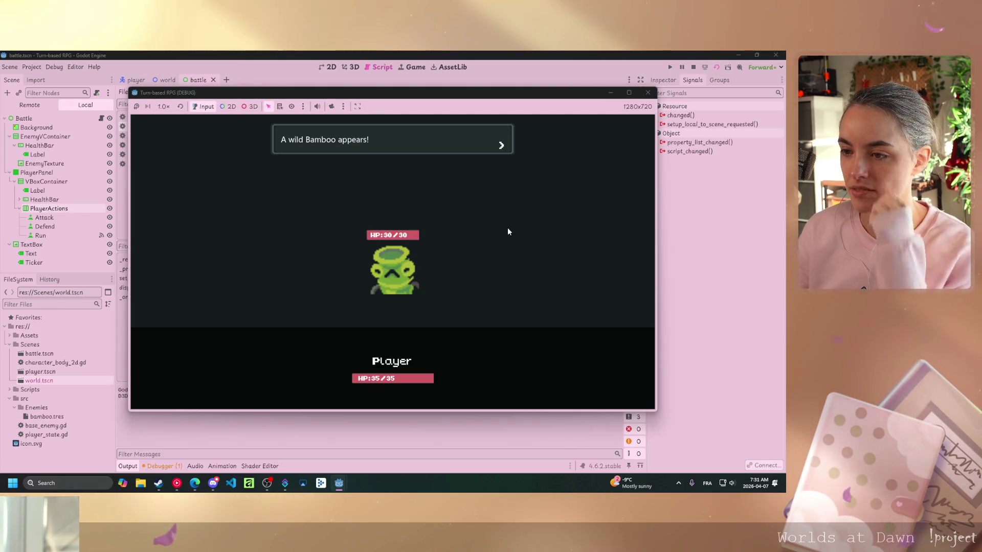
click(489, 214)
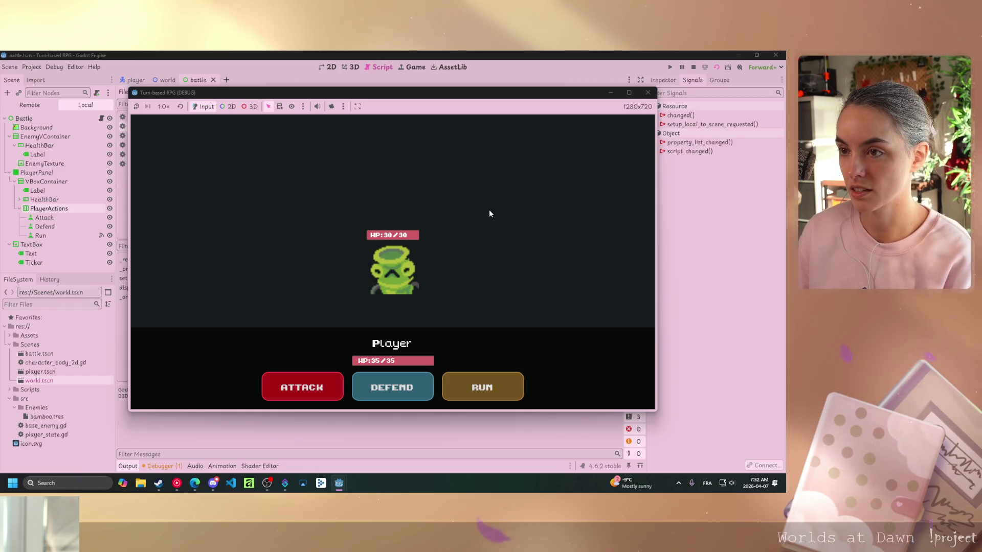
click(482, 381)
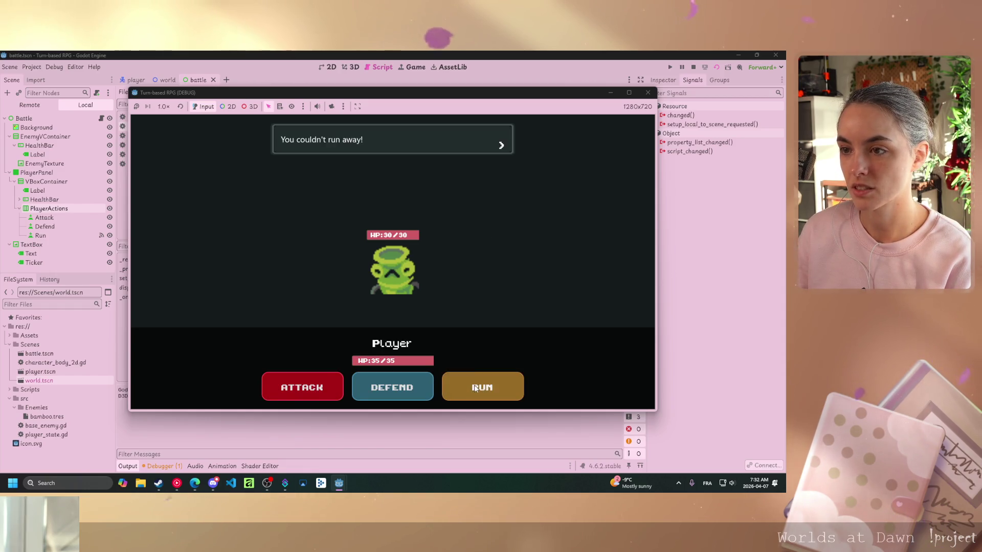
click(481, 237)
click(501, 393)
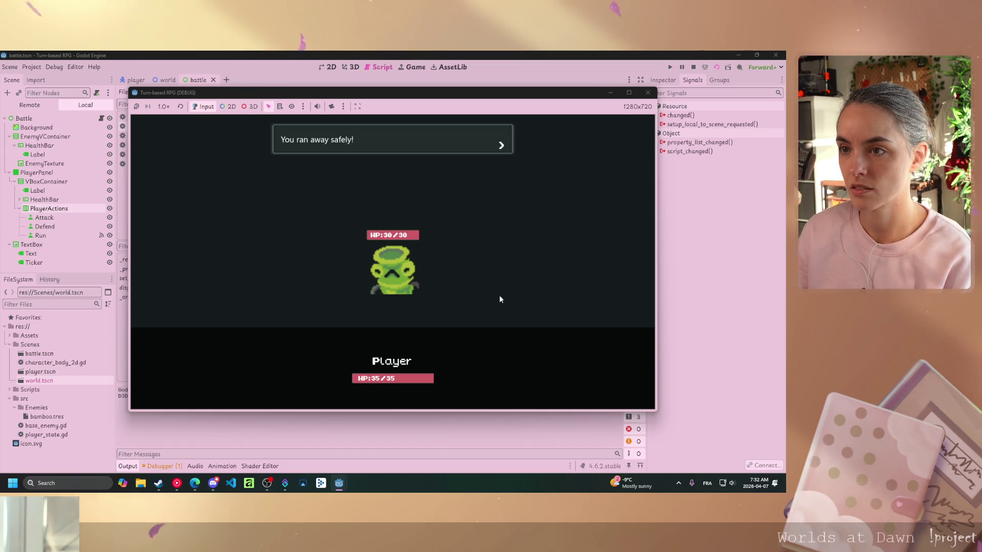
click(494, 277)
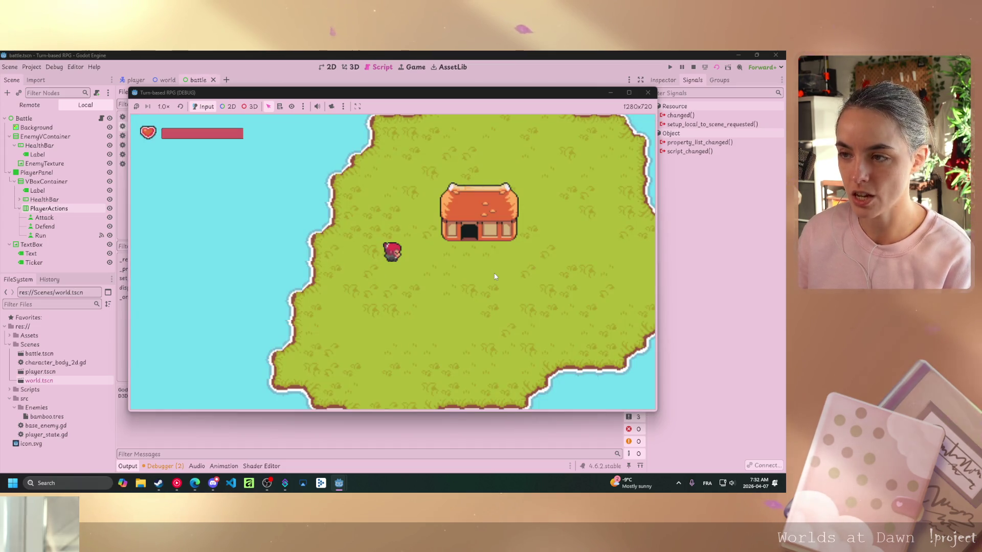
key(Right)
key(Up)
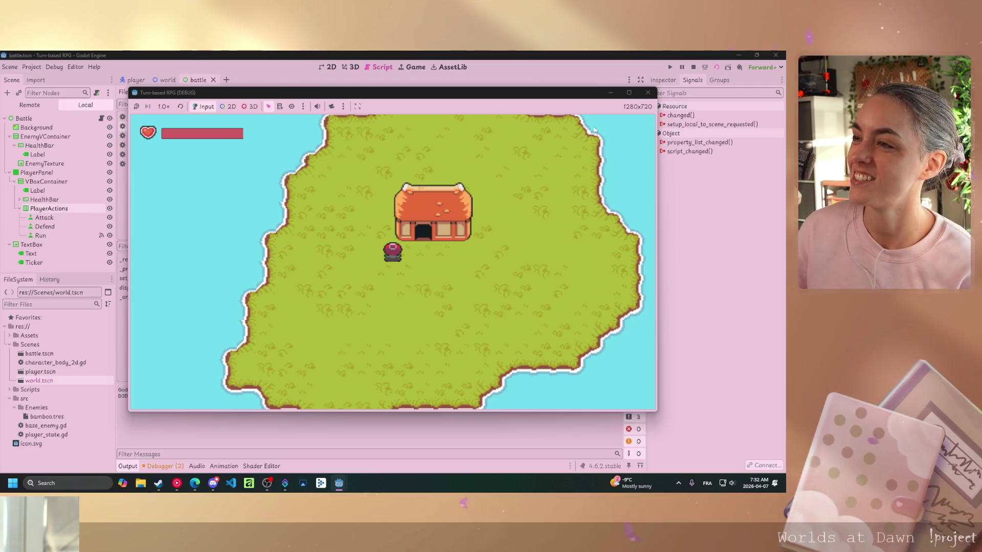
click(648, 93)
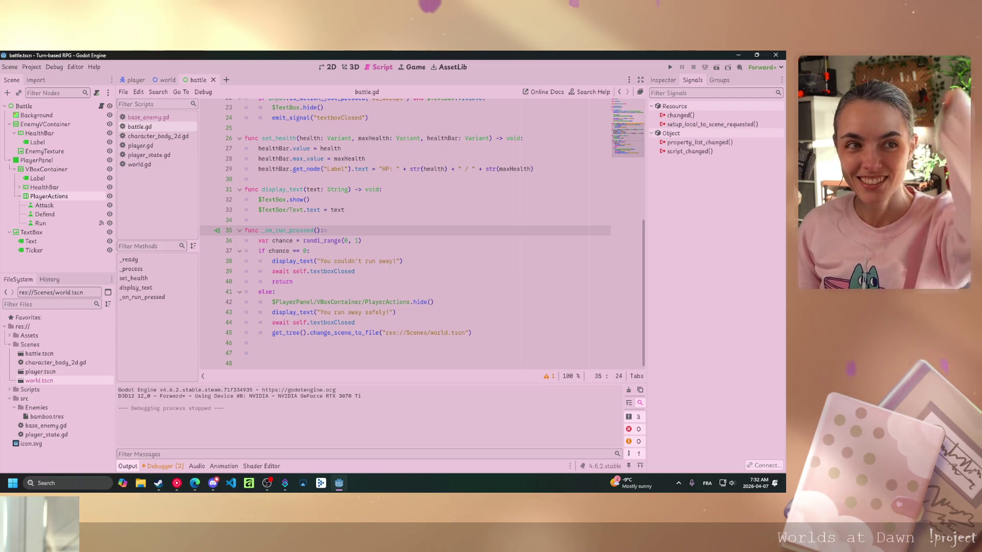
Select the Attack node and start connecting its pressed() signal to _on_attack_pressed
click(293, 281)
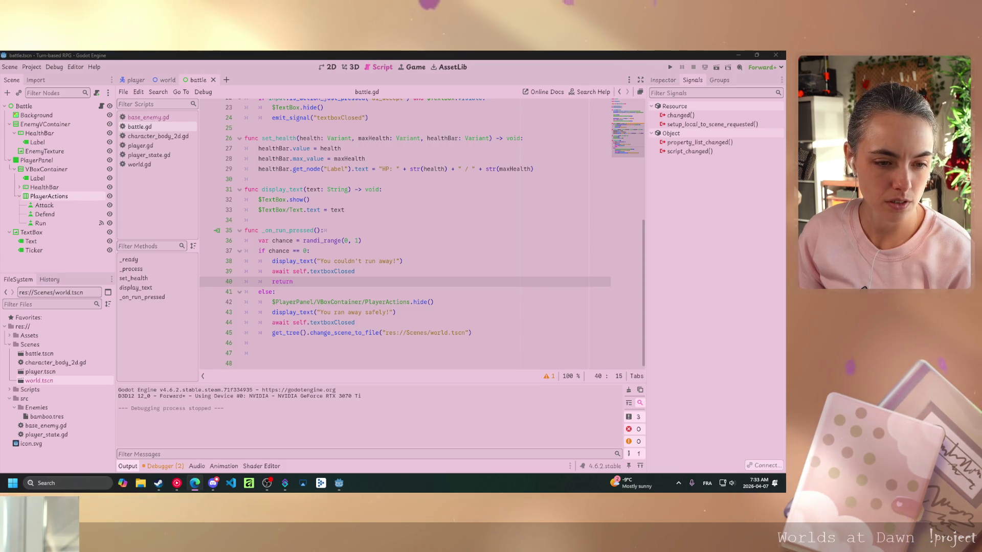
click(50, 207)
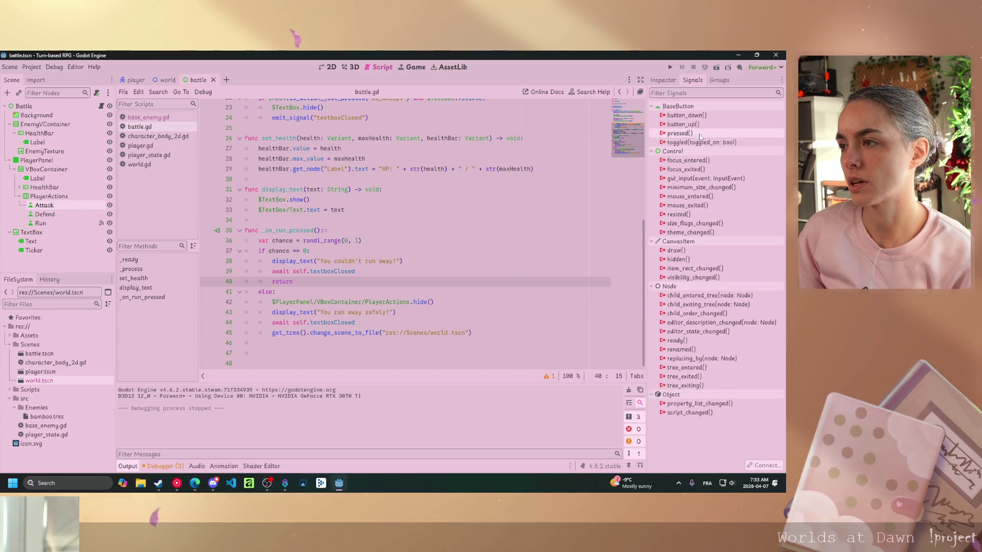
double_click(680, 134)
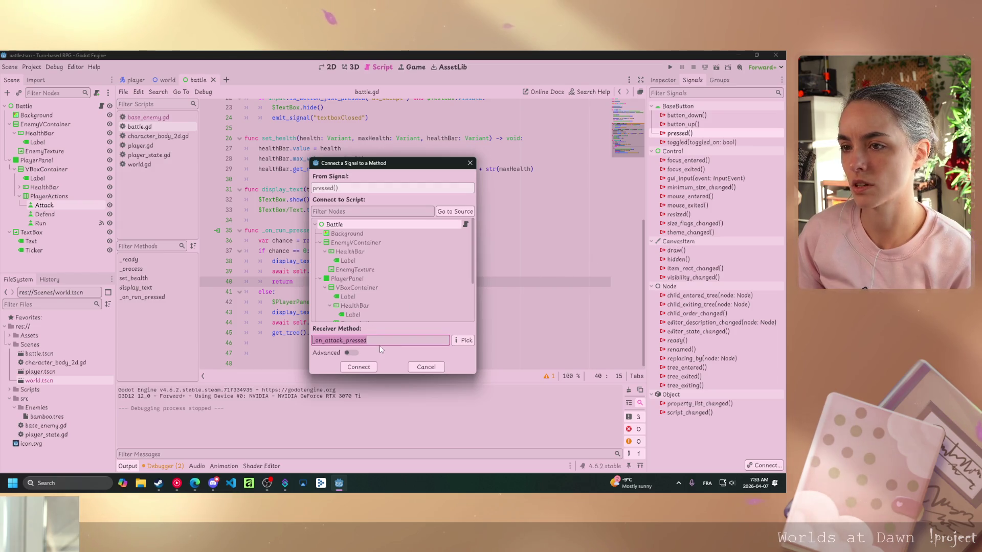
Confirm connecting pressed() to _on_attack_pressed, then switch to the web browser
click(359, 367)
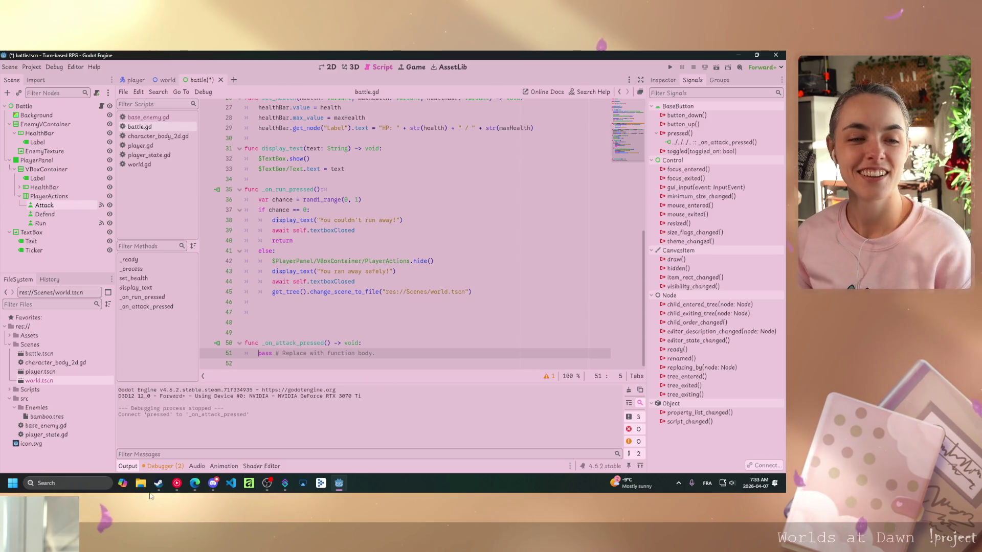
click(194, 484)
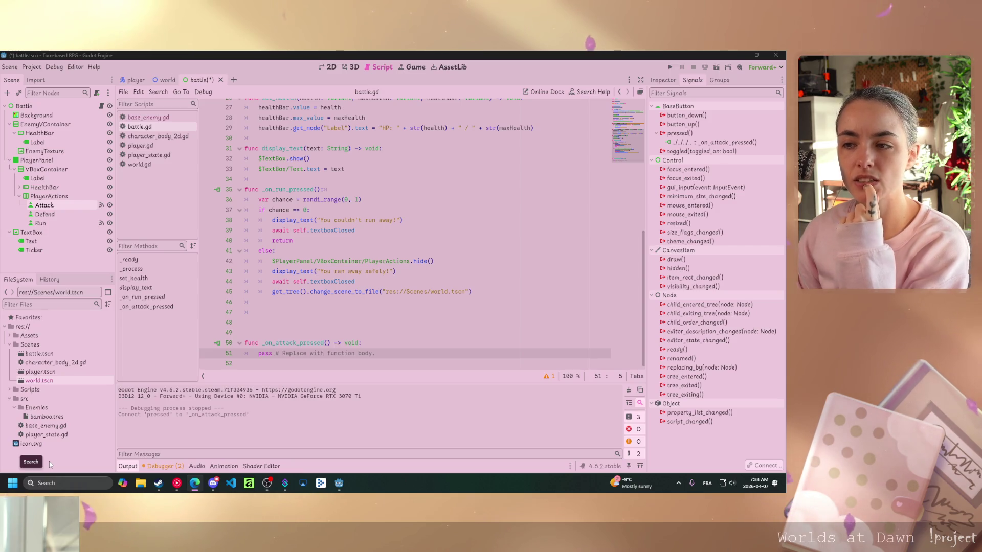
Move PlayerActions.hide() to the top of _on_run_pressed
drag(273, 262, 364, 261)
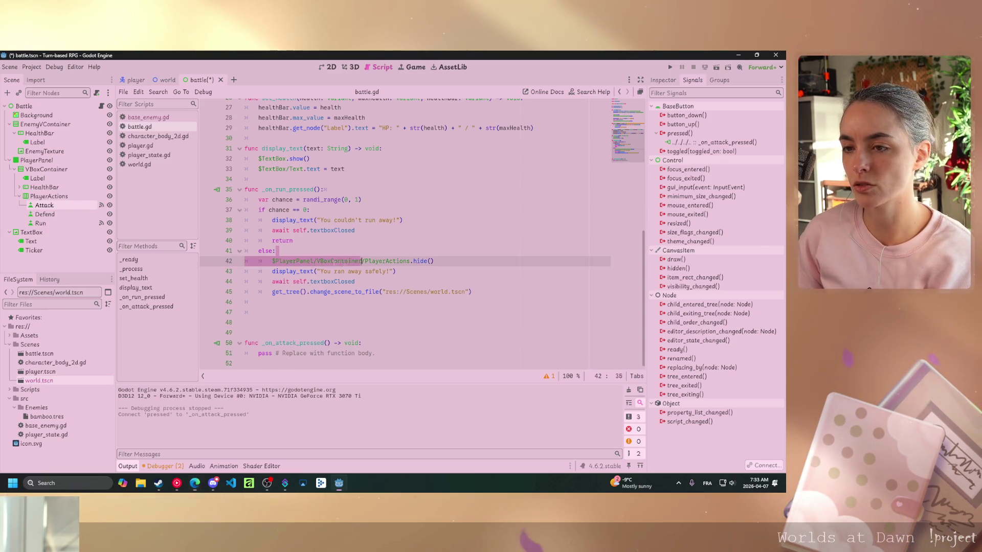
drag(434, 262, 273, 262)
key(ctrl+c)
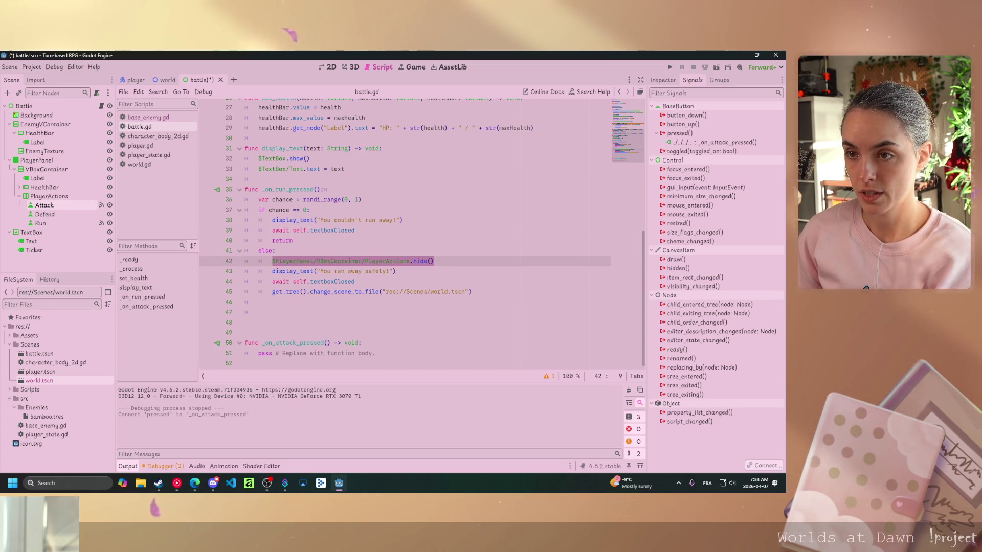
click(325, 210)
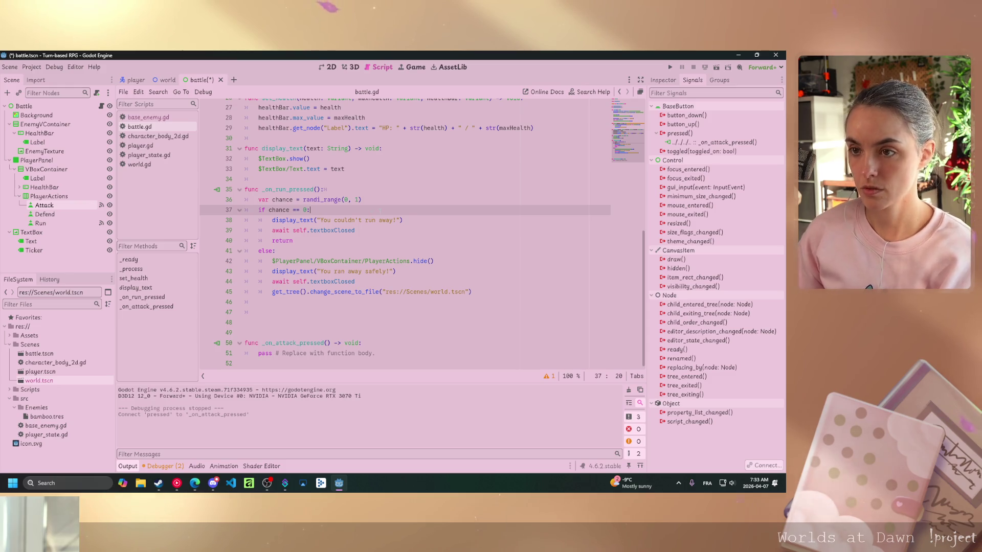
key(Return)
click(327, 189)
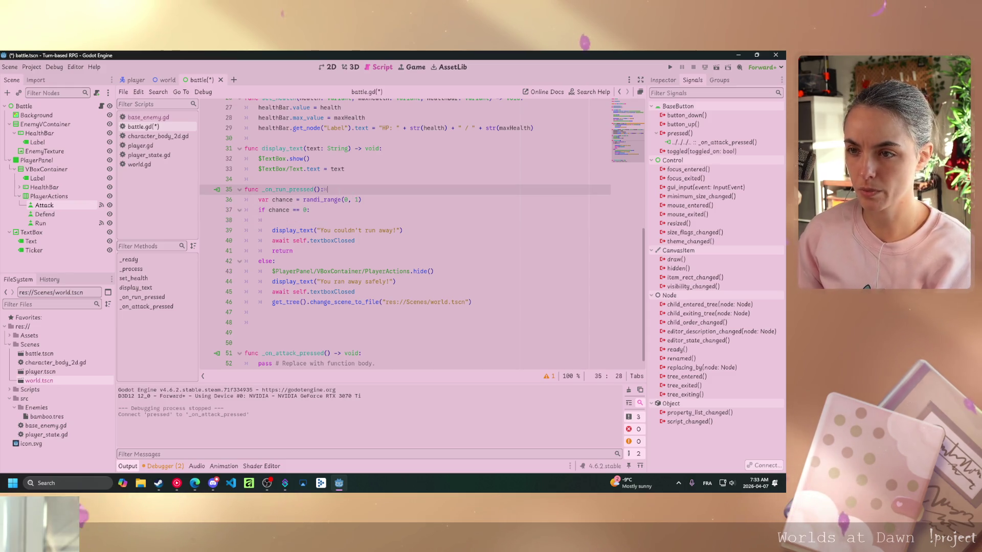
key(Return)
key(ctrl+v)
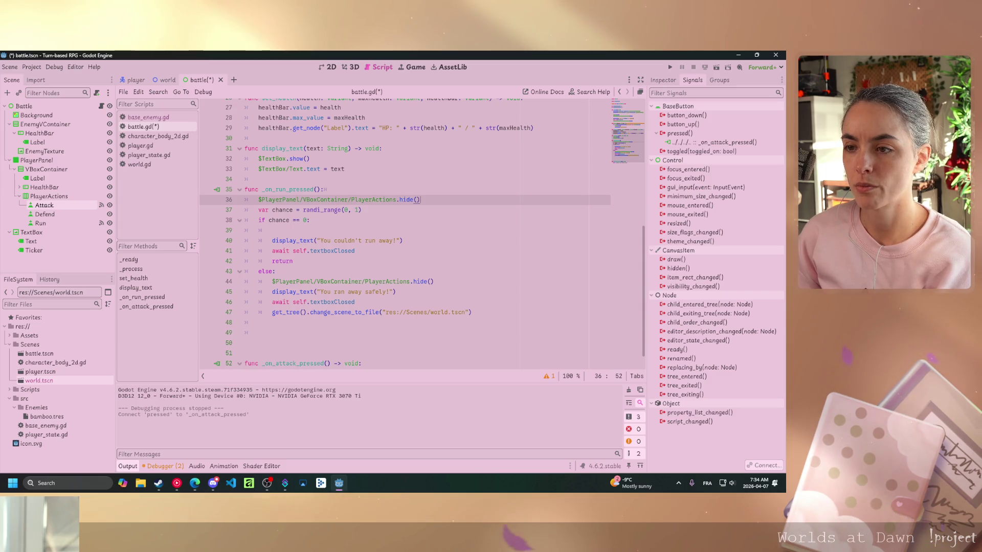
Delete the old hide call and its leftover blank line from the else branch
drag(434, 281, 271, 281)
key(BackSpace)
click(276, 271)
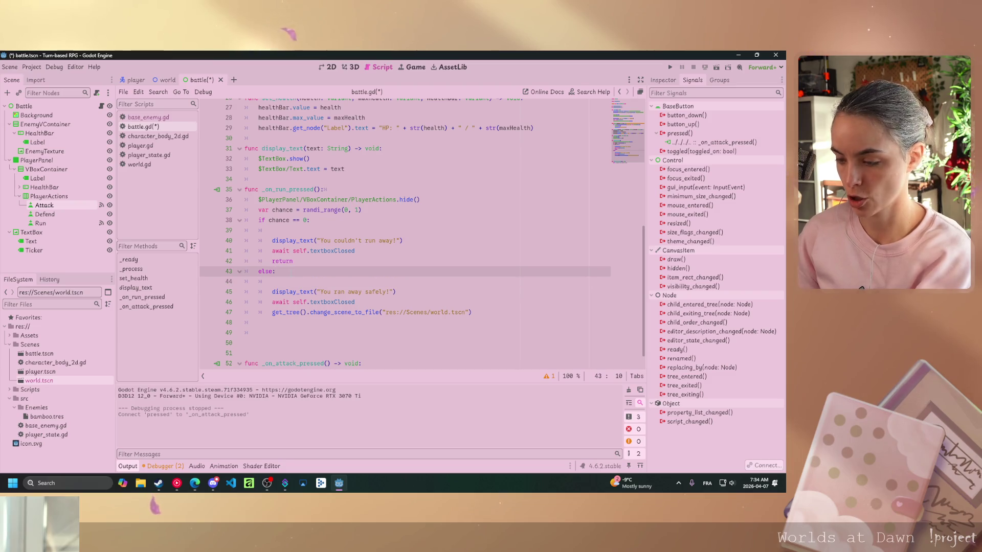
key(Delete)
Add PlayerActions.show() after the failed-run await and save battle.gd
click(356, 250)
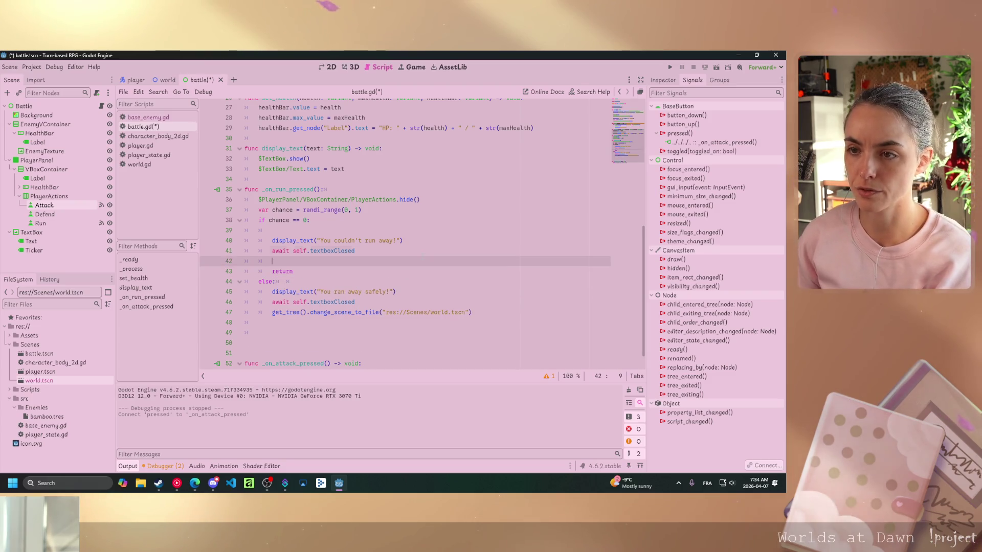
key(Return)
key(ctrl+v)
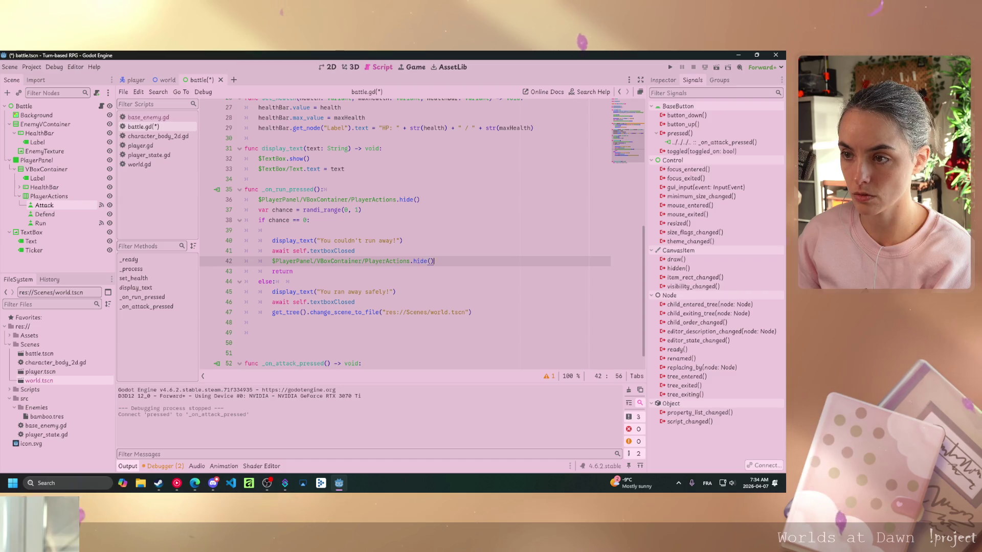
double_click(419, 261)
text(show)
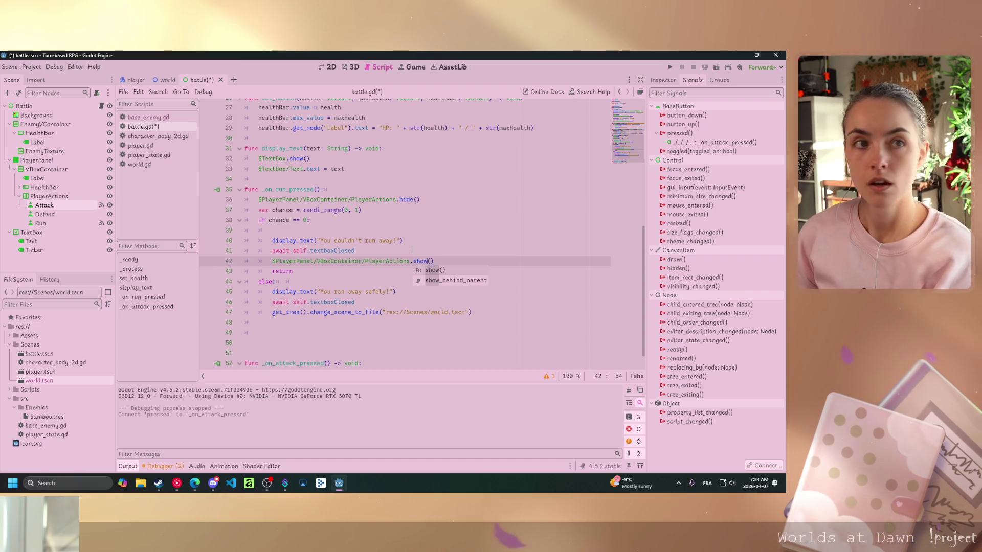
key(ctrl+s)
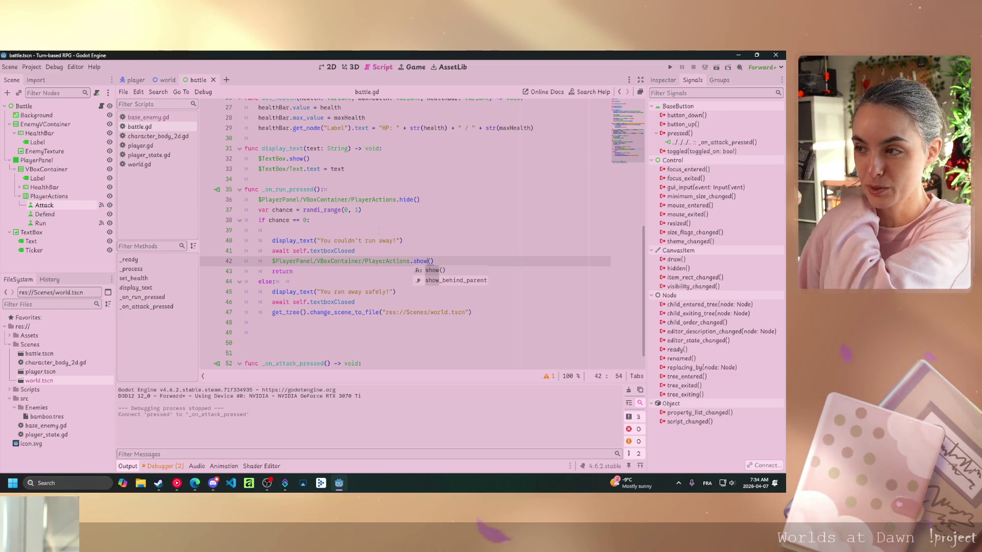
Remove the stray blank line 48, save battle.gd, and run the battle scene
click(337, 302)
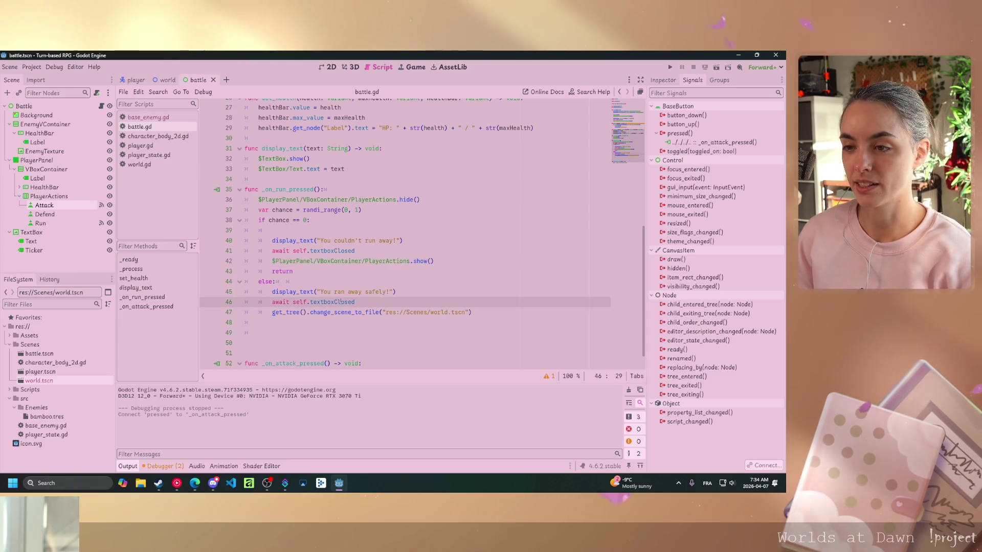
click(327, 323)
key(BackSpace)
key(BackSpace)
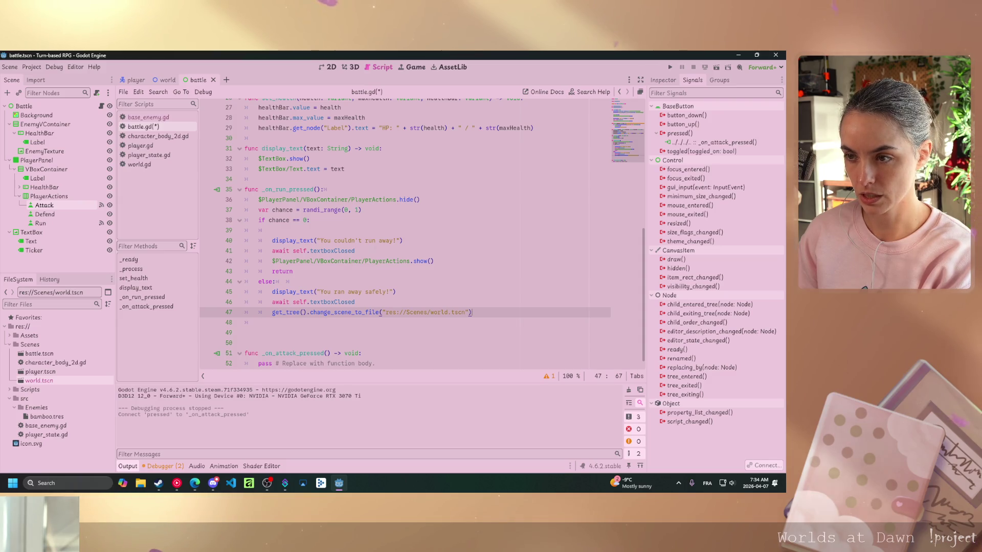
click(352, 262)
key(ctrl+s)
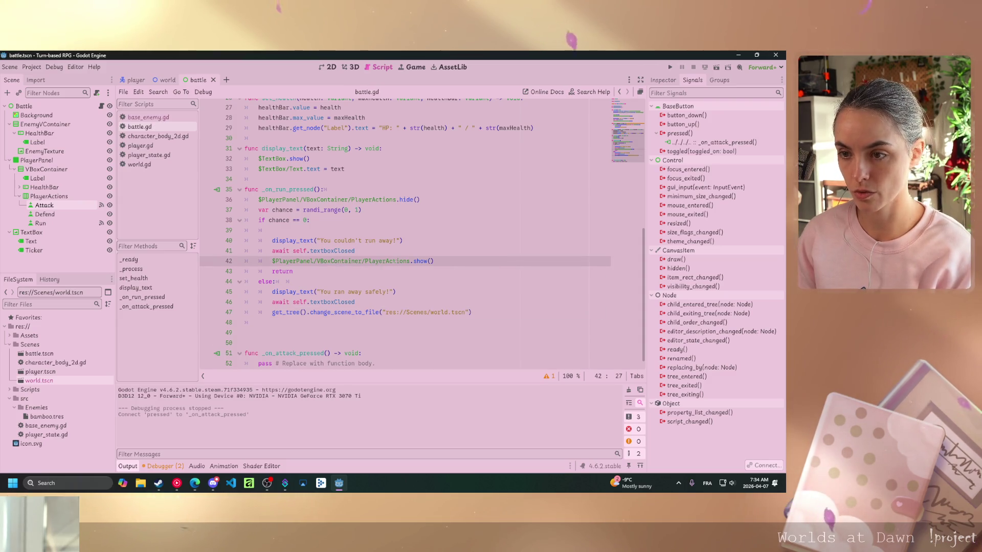
click(716, 67)
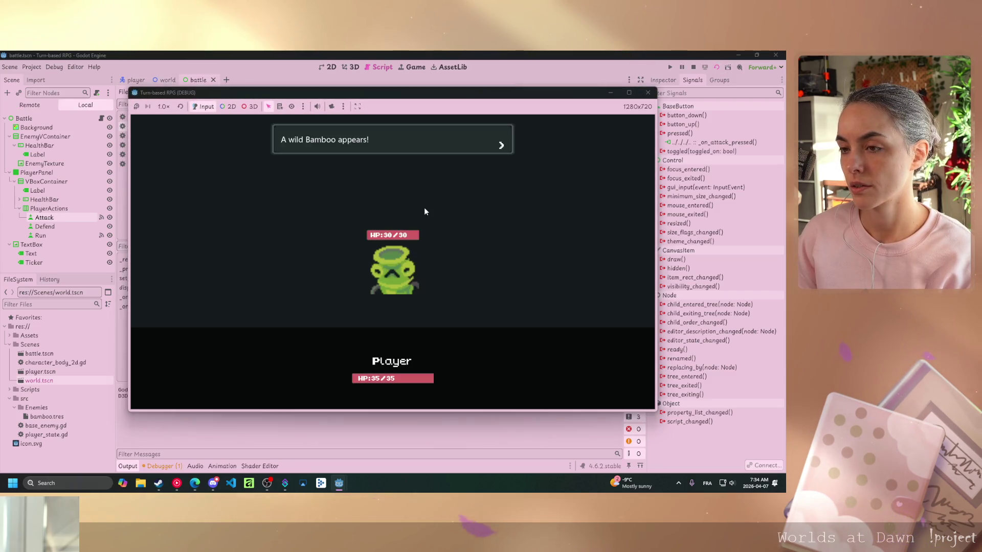
Choose Run repeatedly through failed escapes until the player escapes to the overworld
click(498, 273)
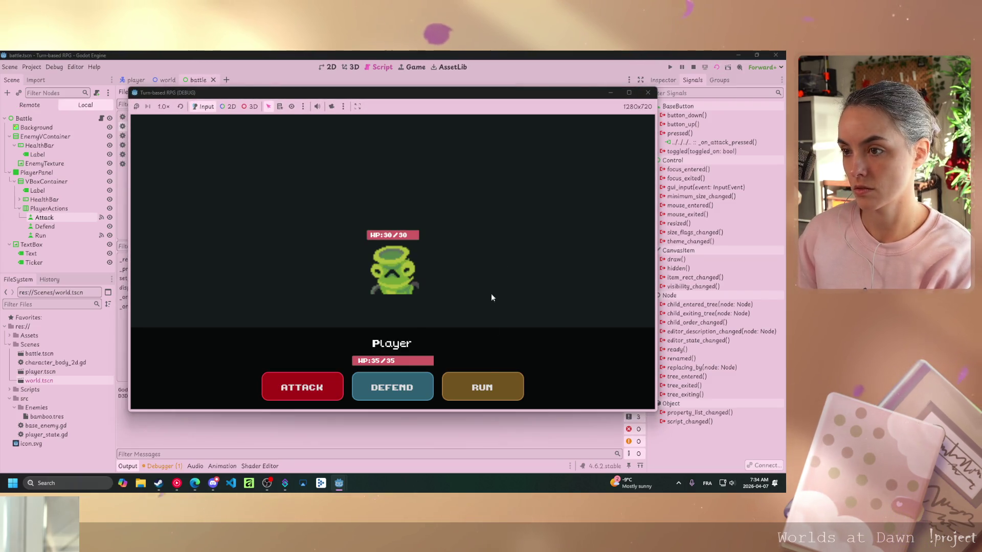
click(478, 388)
click(450, 232)
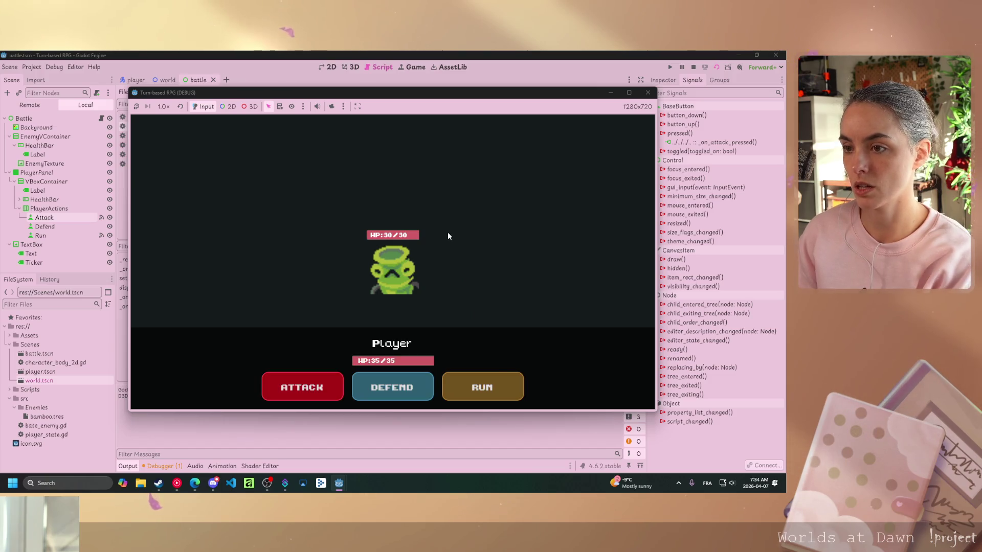
click(481, 387)
click(468, 241)
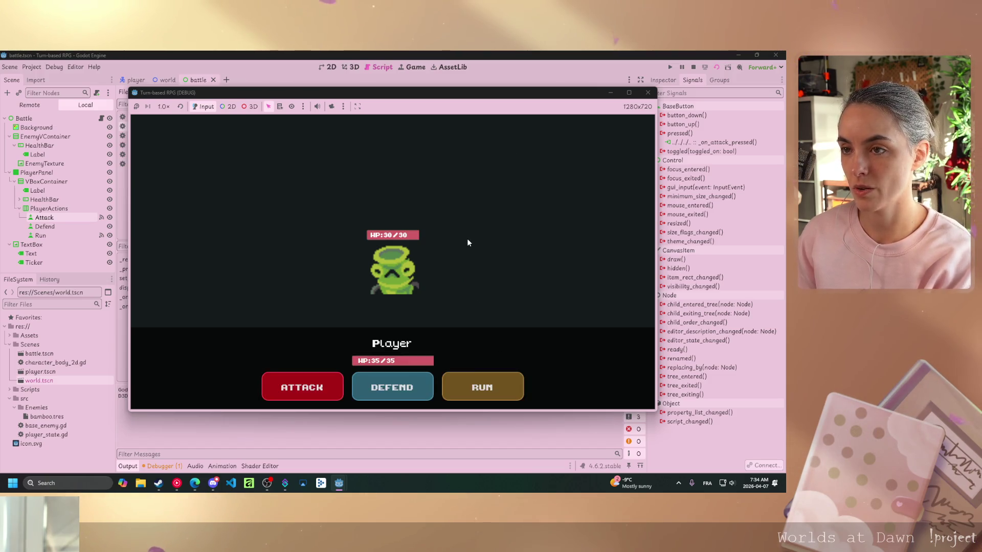
click(467, 390)
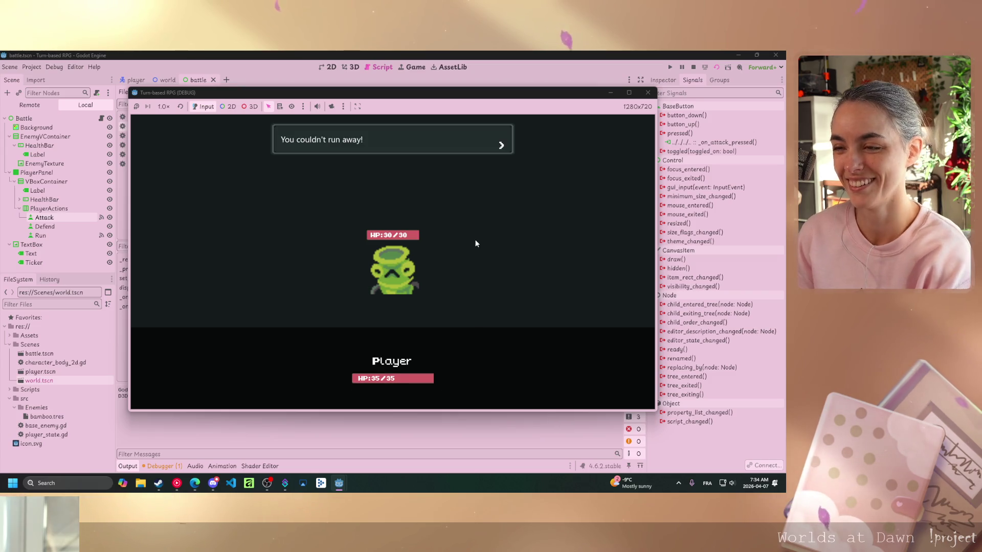
click(474, 239)
click(489, 391)
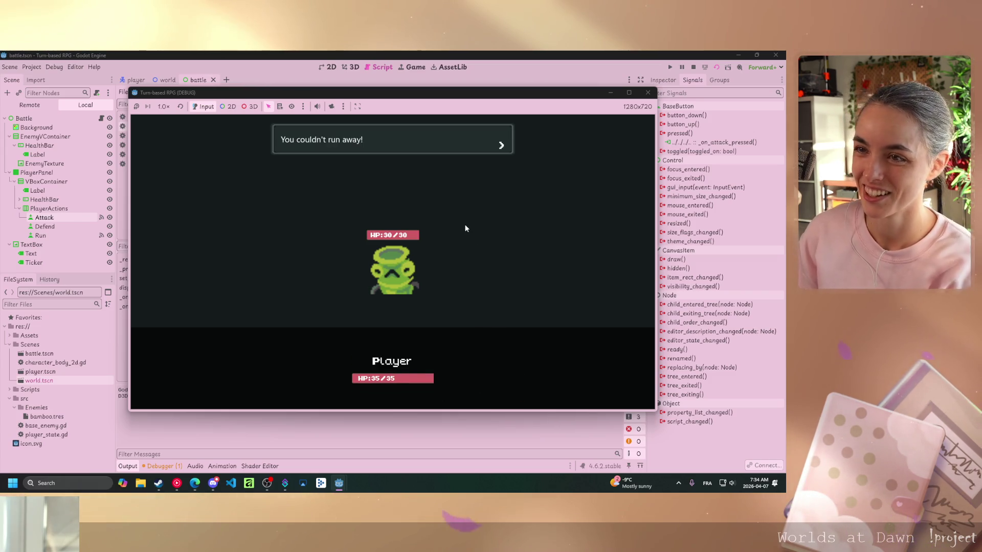
click(465, 228)
click(472, 378)
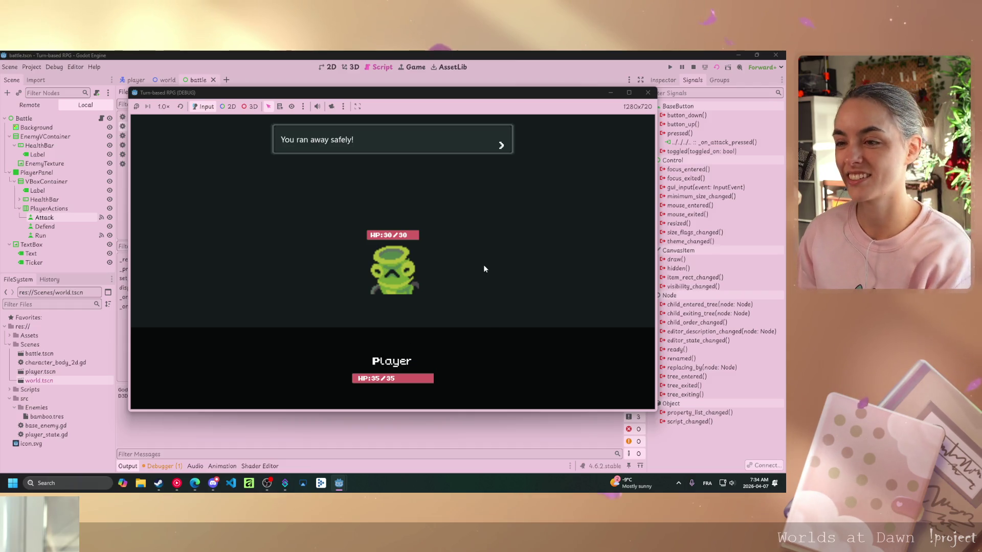
click(484, 266)
Walk the player right, up past the house, and down, then stop the game
key(Right)
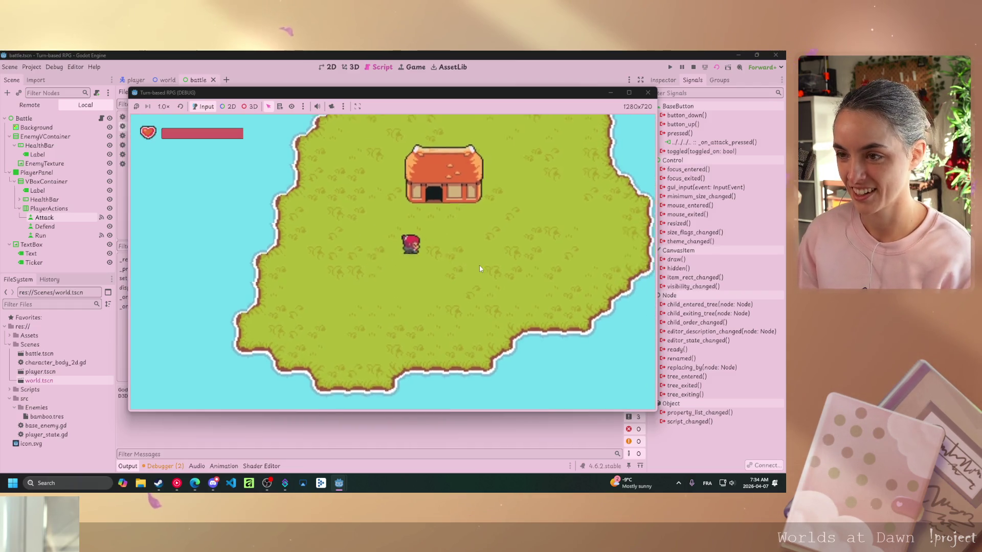
key(Up)
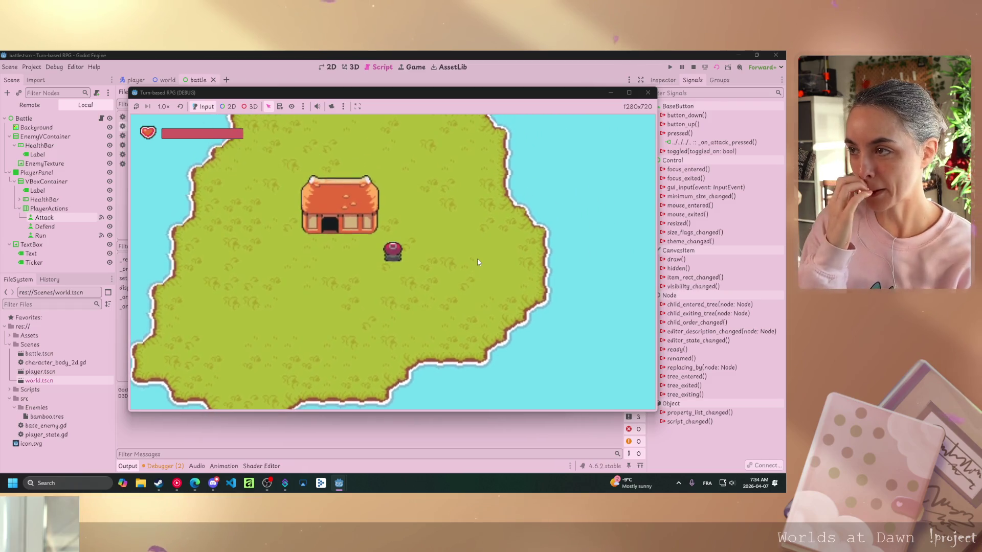
key(Down)
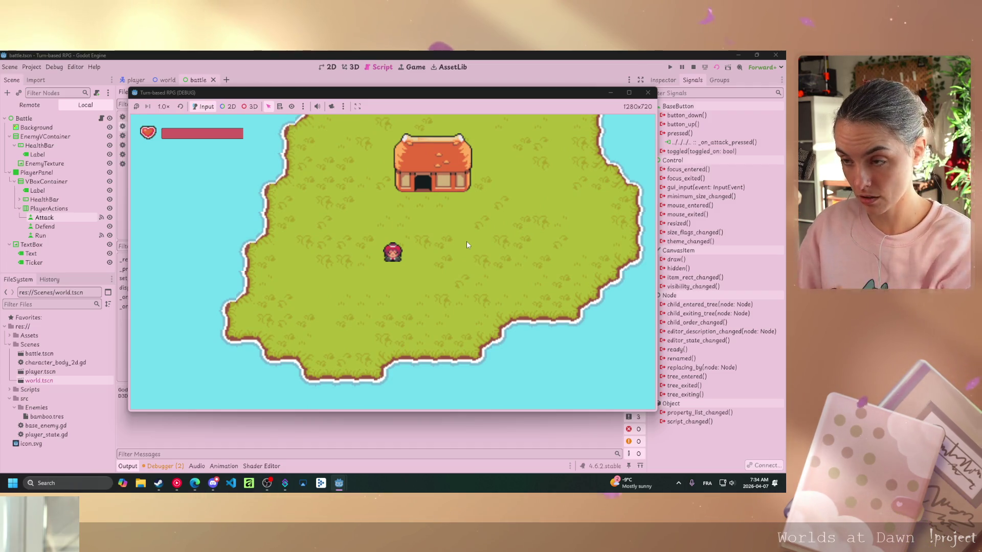
click(647, 93)
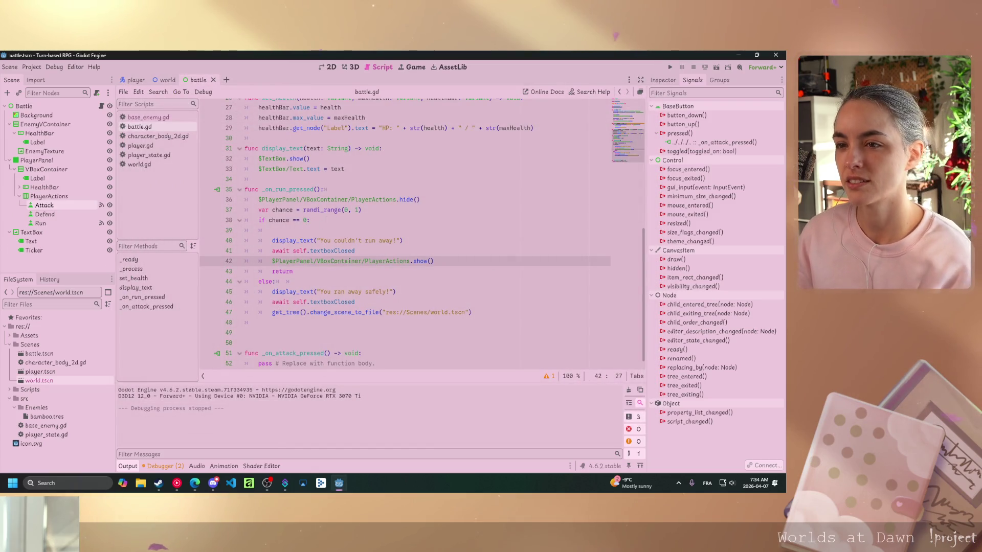
Replace the pass in _on_attack_pressed with PlayerActions.hide() and save battle.gd
click(310, 220)
key(Delete)
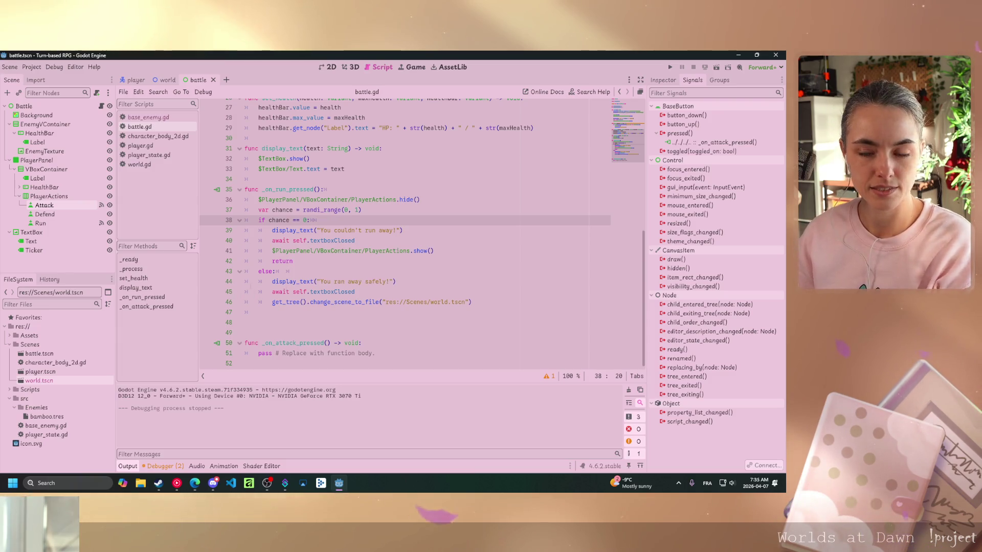
drag(433, 200, 261, 202)
key(ctrl+c)
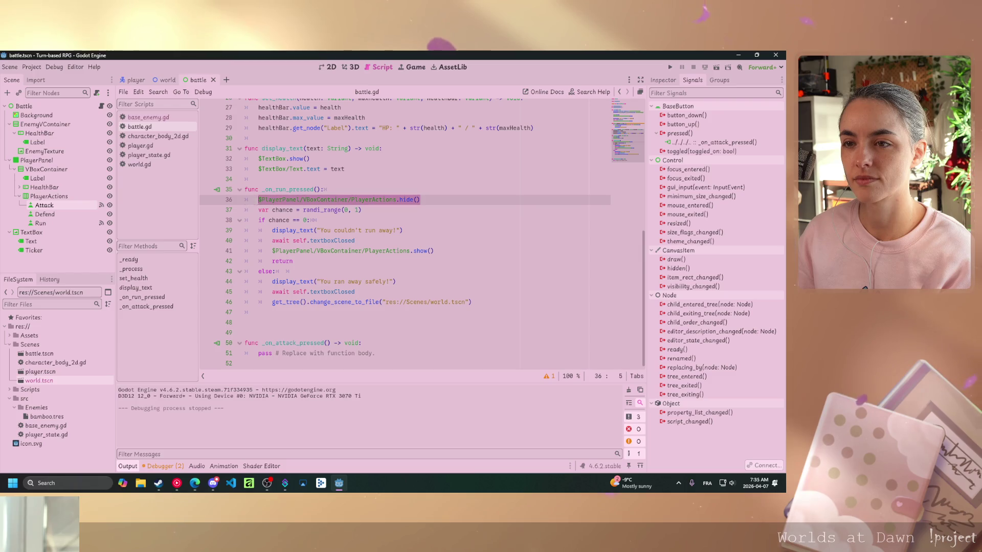
click(337, 353)
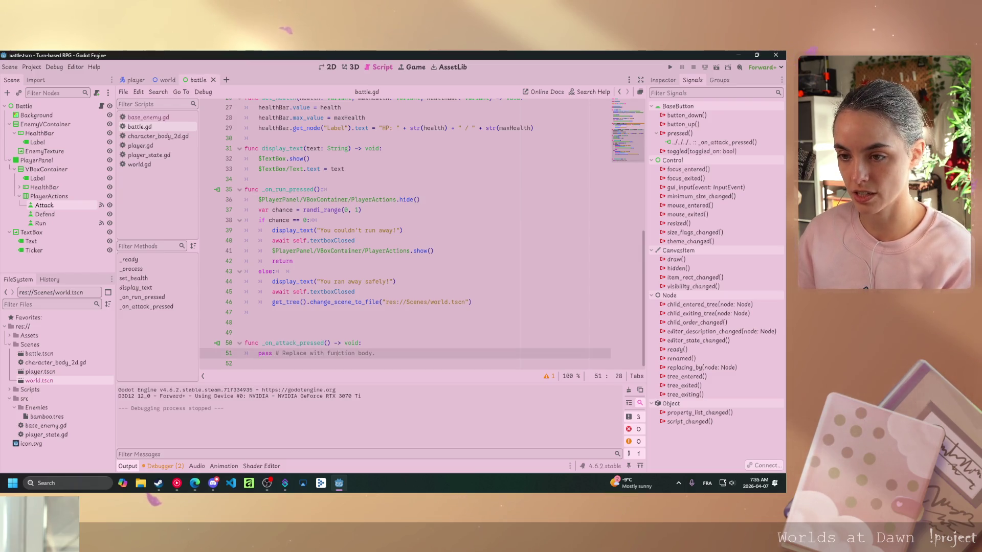
drag(364, 353, 258, 353)
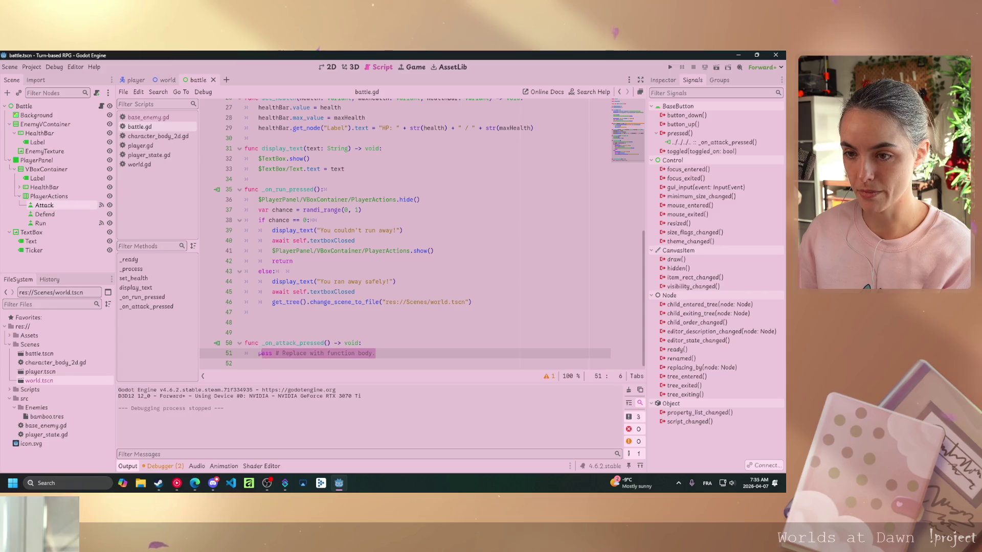
key(ctrl+v)
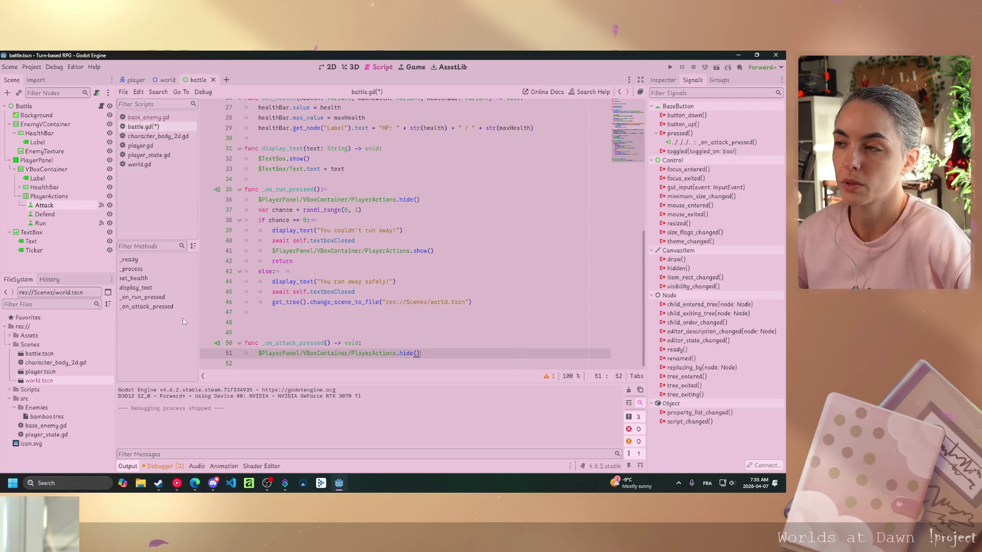
click(258, 323)
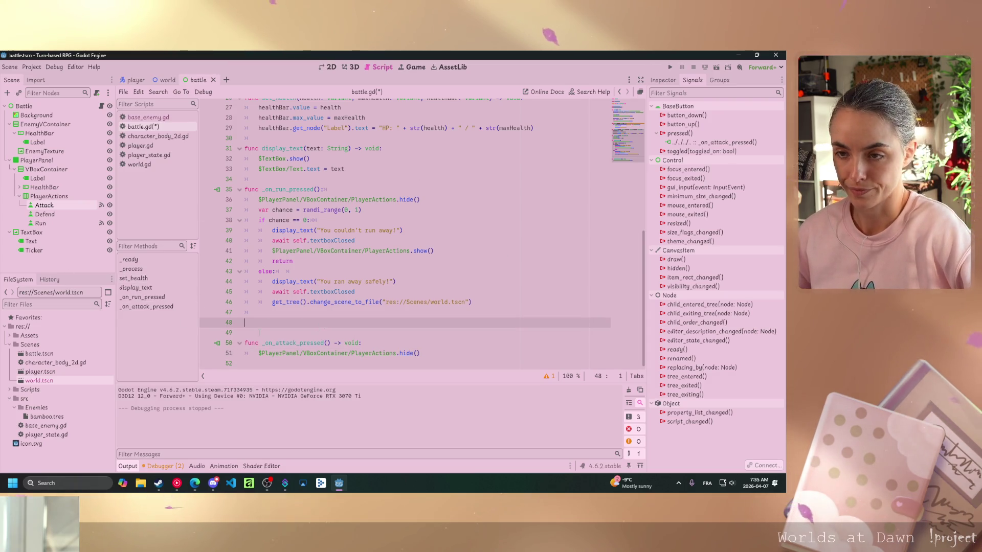
key(ctrl+s)
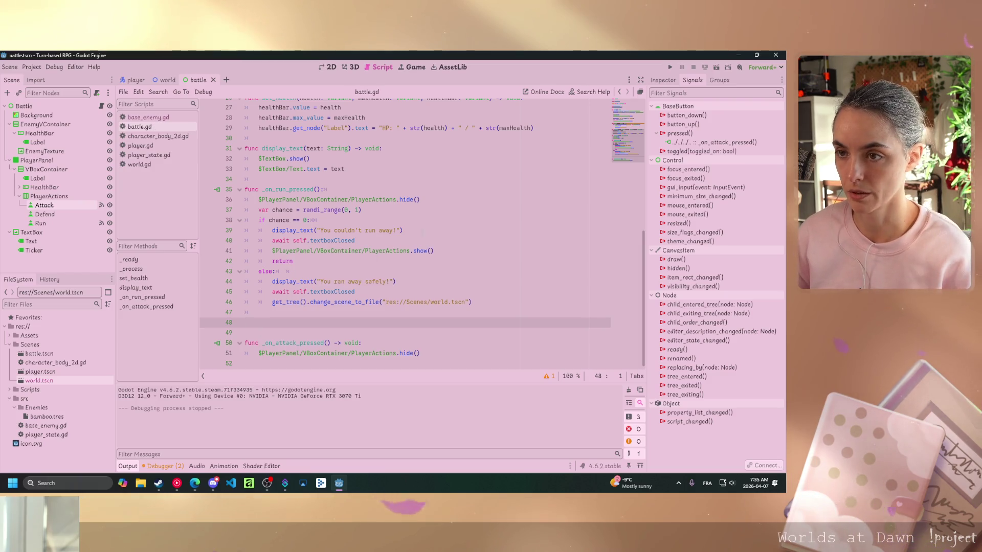
Look over the run handler's PlayerActions show line and else branch
drag(245, 322, 244, 195)
click(430, 250)
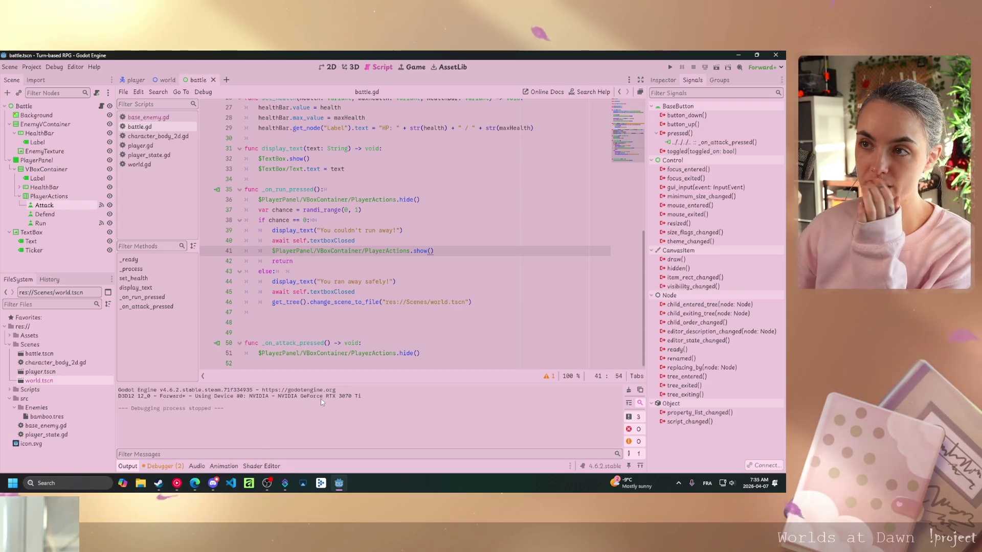
click(300, 271)
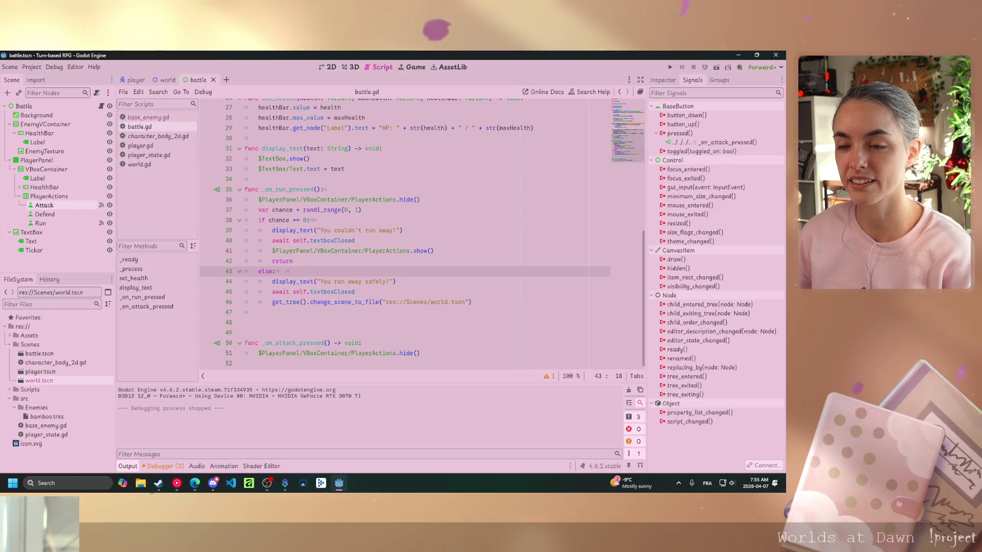
mouse_move(315, 292)
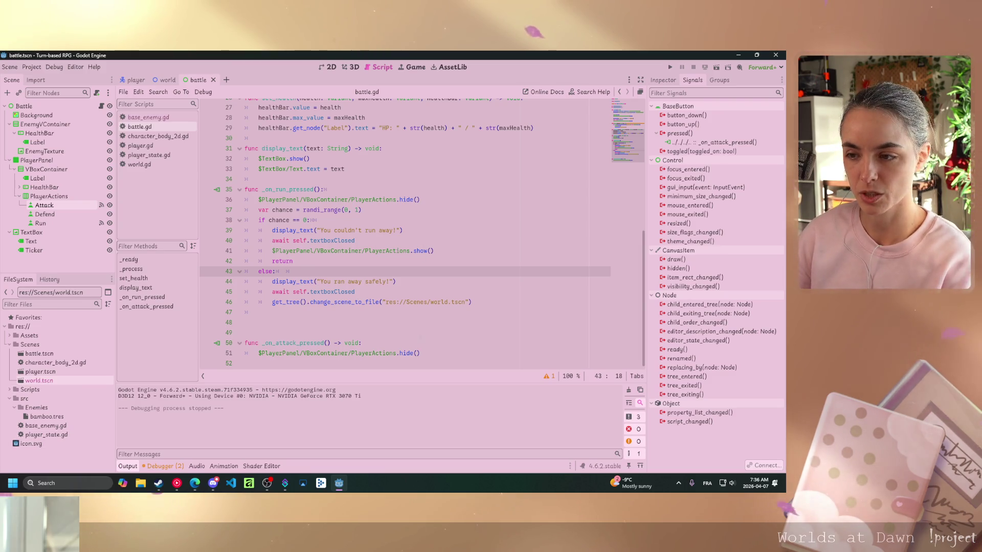
Add display_text("You chose to attack!") below the hide call in _on_attack_pressed
click(500, 348)
key(Return)
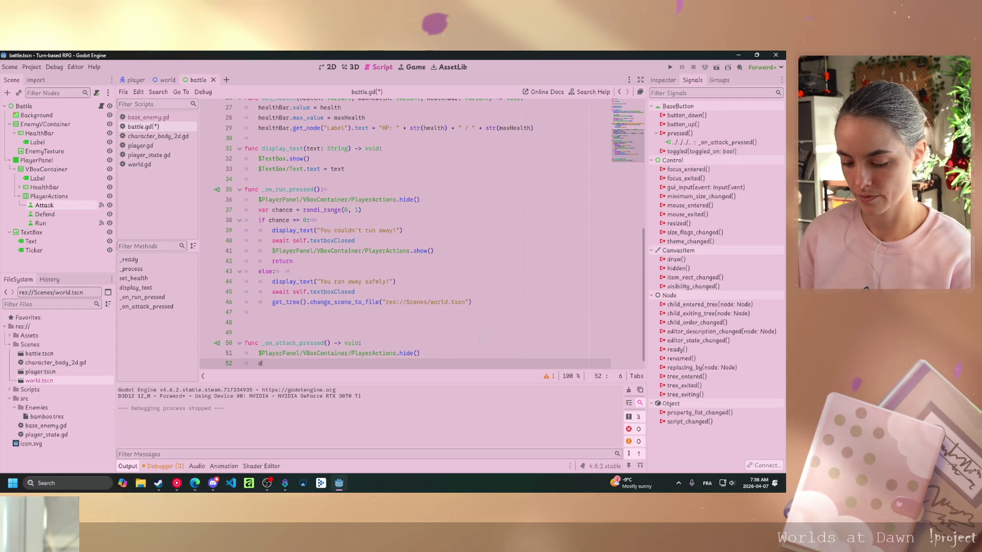
text(isp)
key(Return)
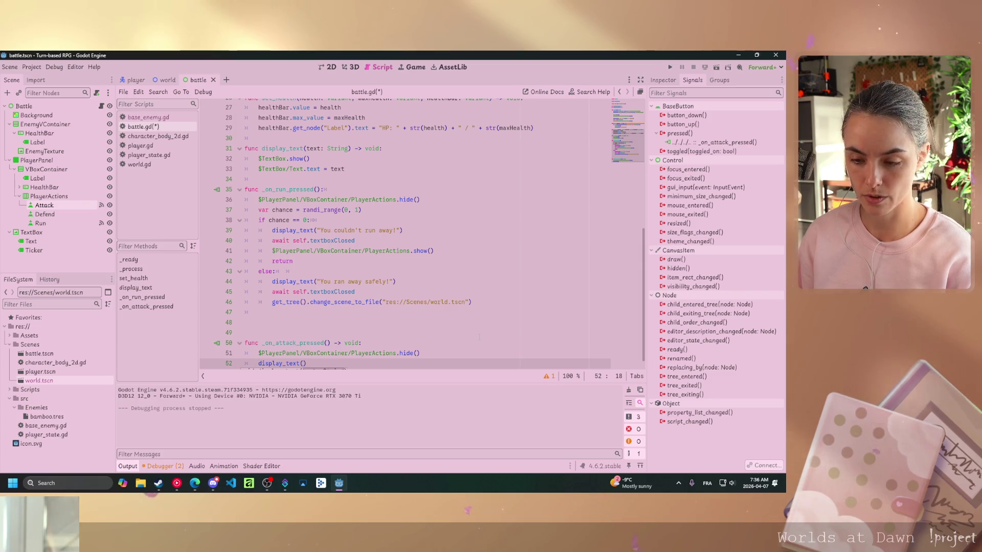
text(")
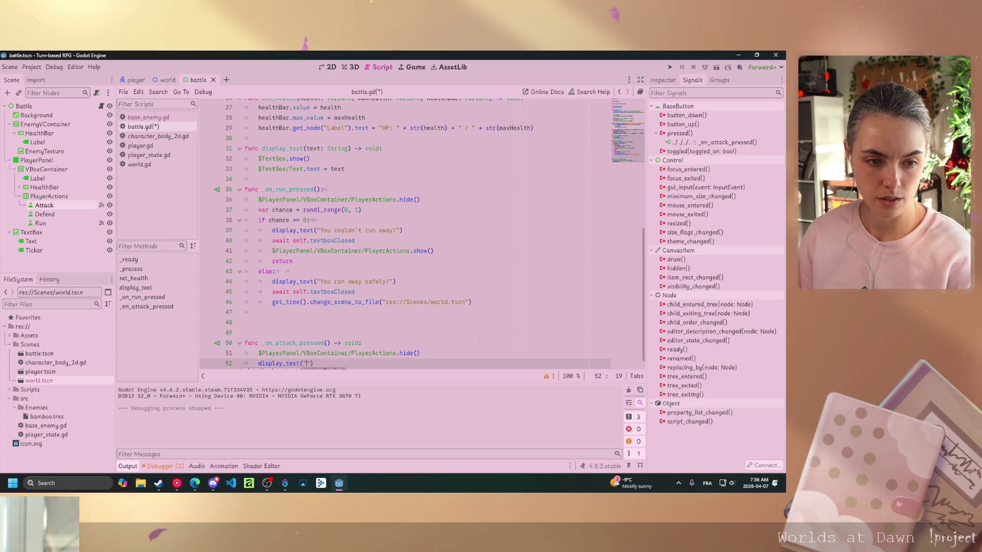
text(You )
text(chose t)
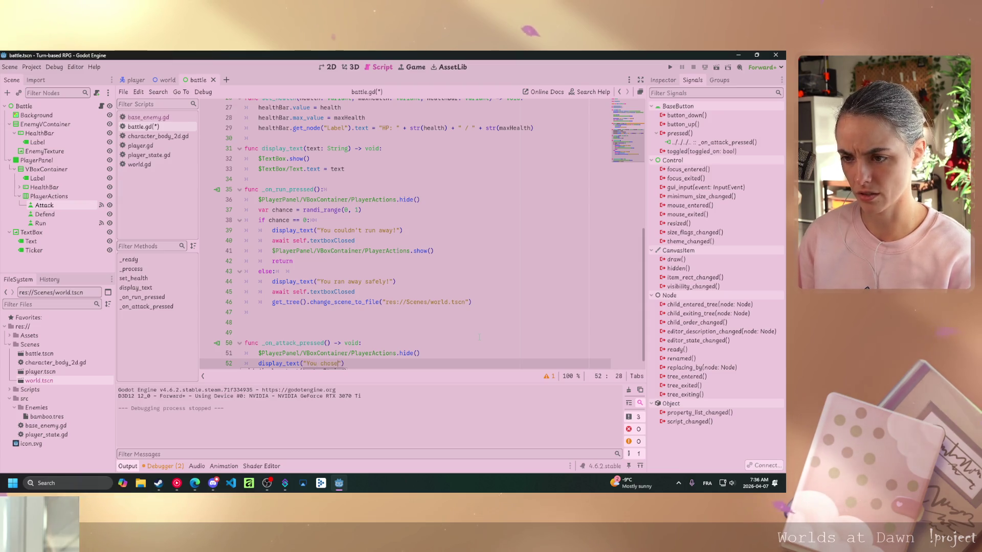
text(o attacke)
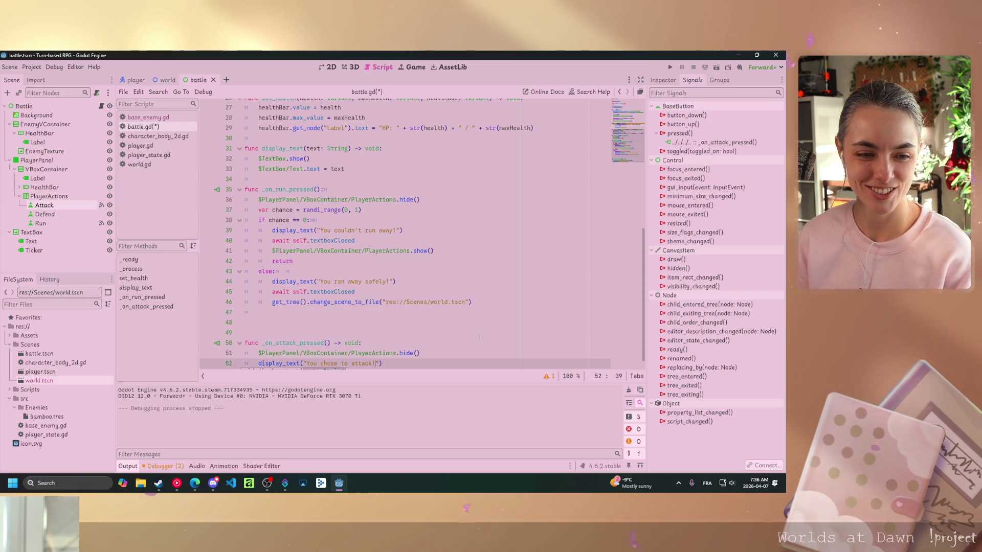
key(End)
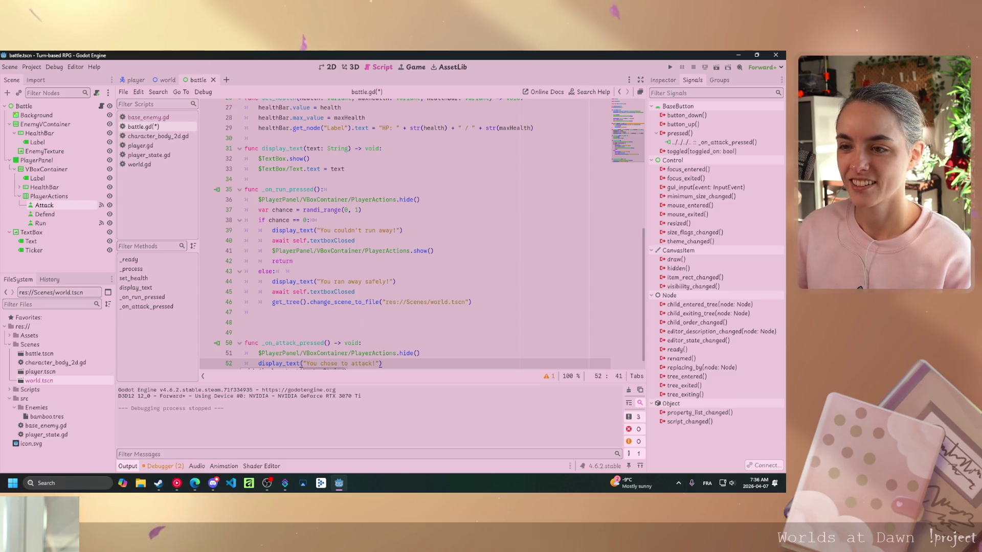
Copy the await self.textboxClosed line and paste it below the message call
drag(355, 291, 272, 292)
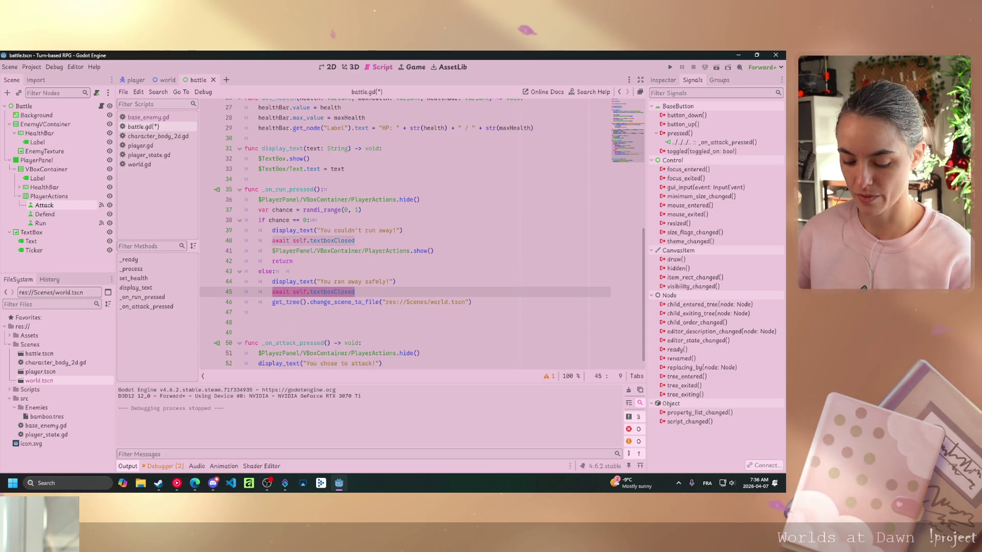
key(ctrl+c)
key(ctrl+End)
key(Return)
key(ctrl+v)
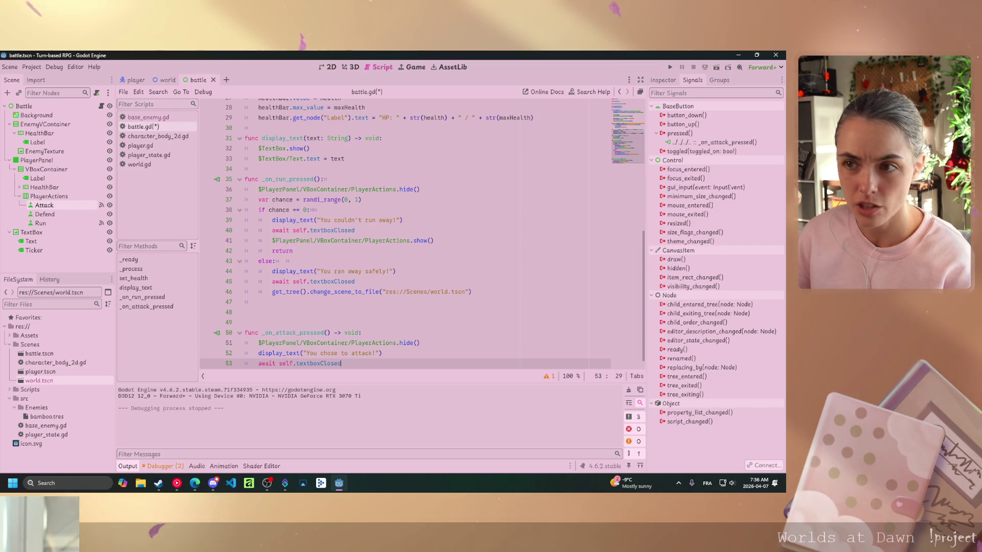
scroll(567, 159, up, 9)
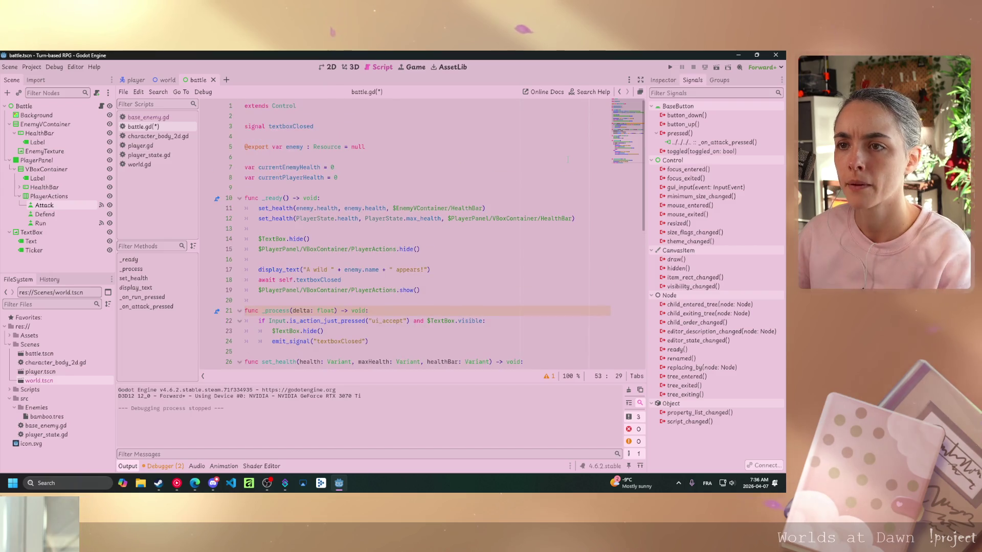
Write currentEnemyHealth = max(0, currentEnemyHealth - PlayerState.damage) on line 54 using autocomplete
scroll(567, 159, down, 9)
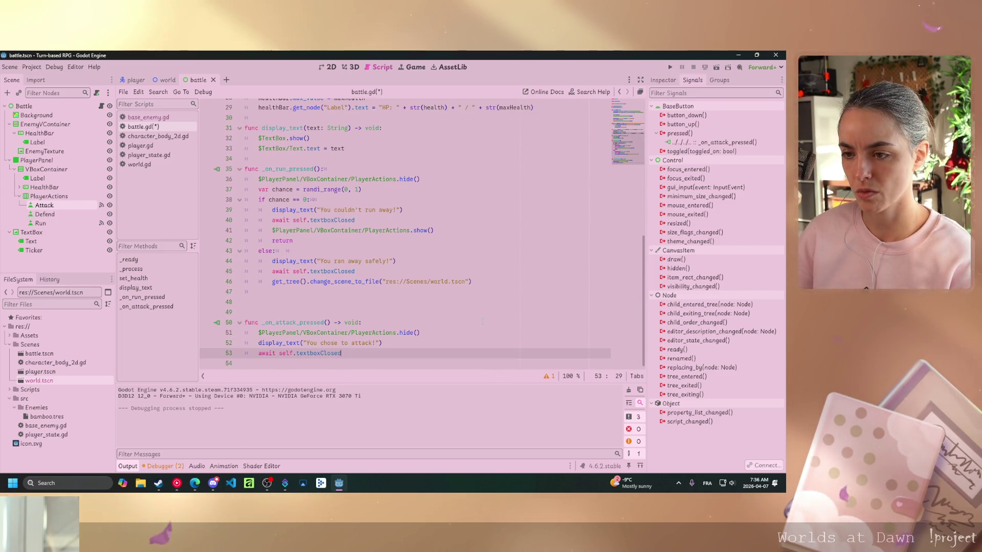
key(Return)
text(current)
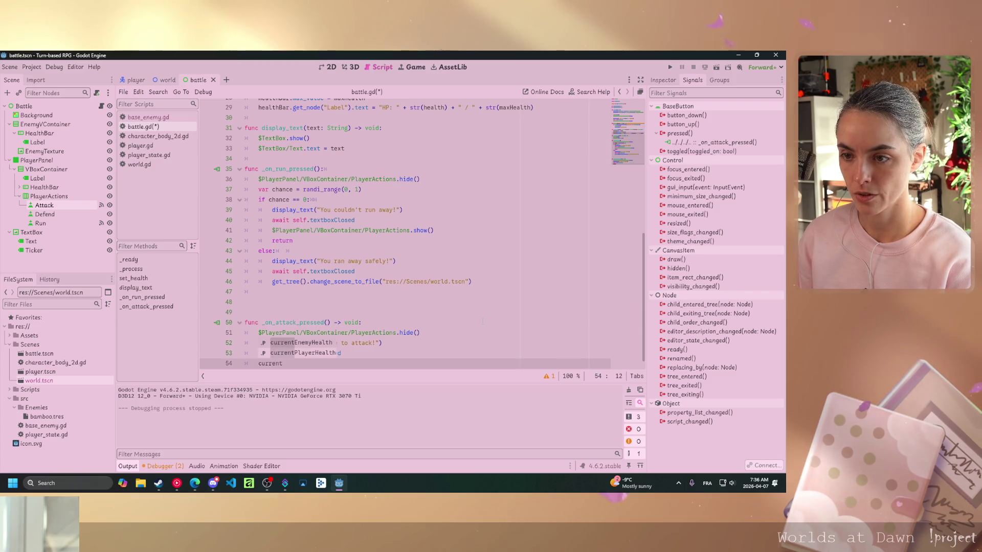
key(Return)
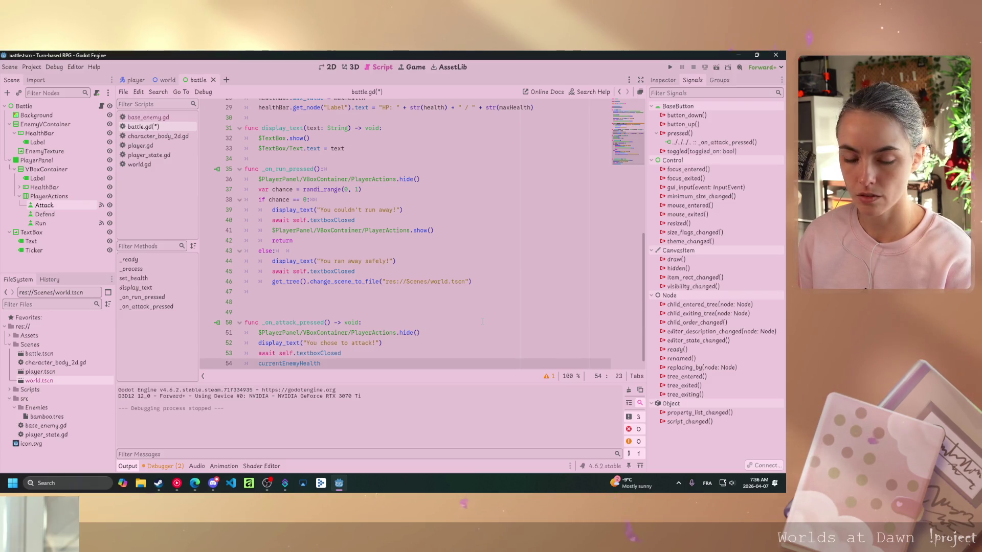
text( = )
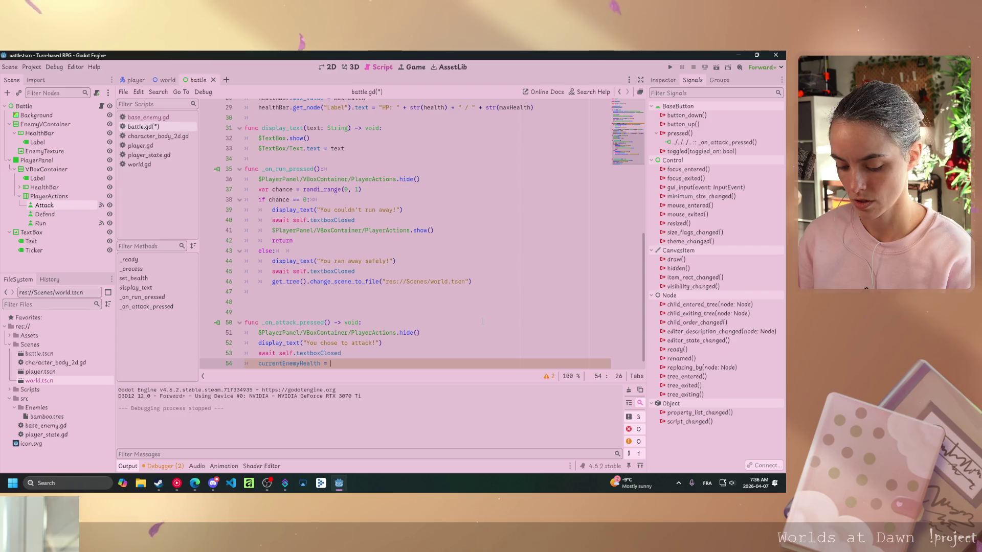
text(max()
key(Return)
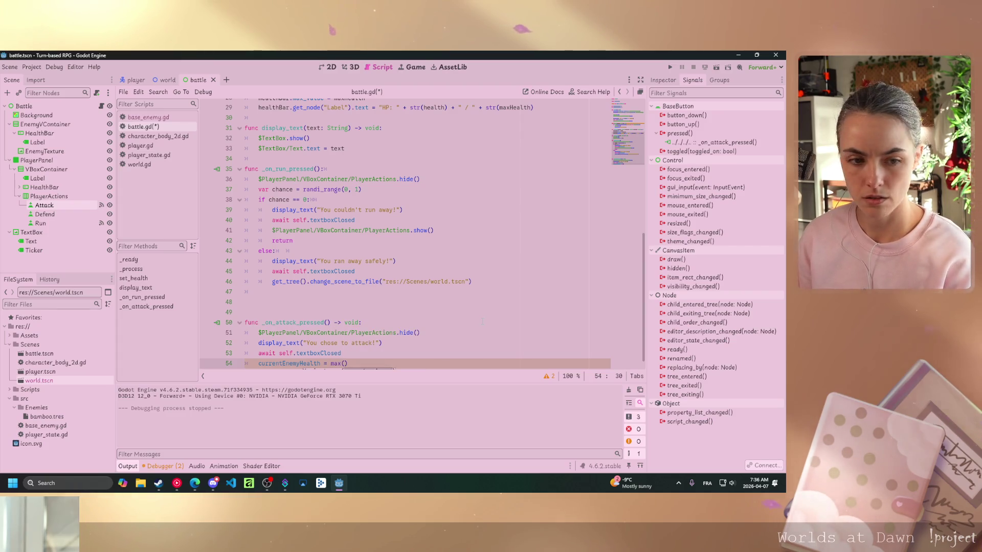
text(0, cu)
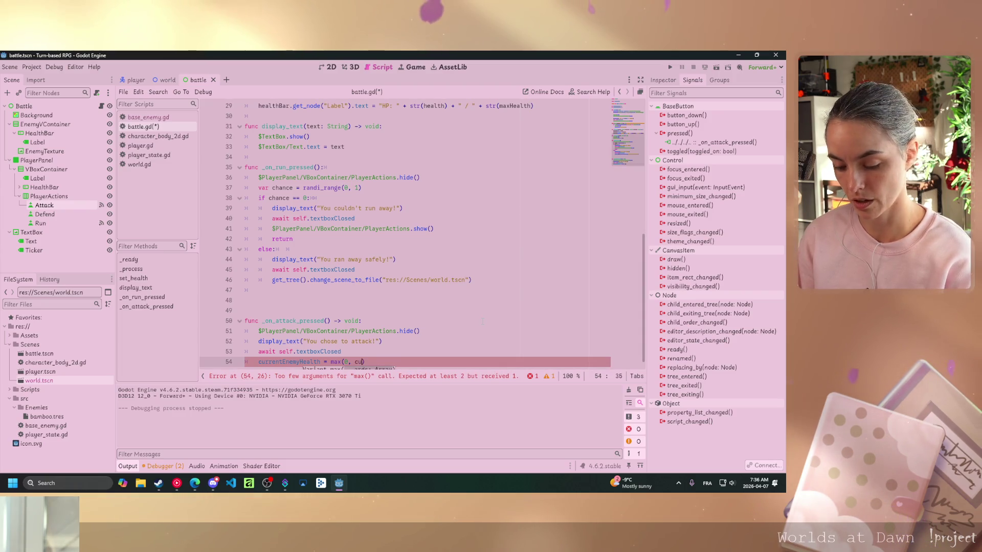
text(E)
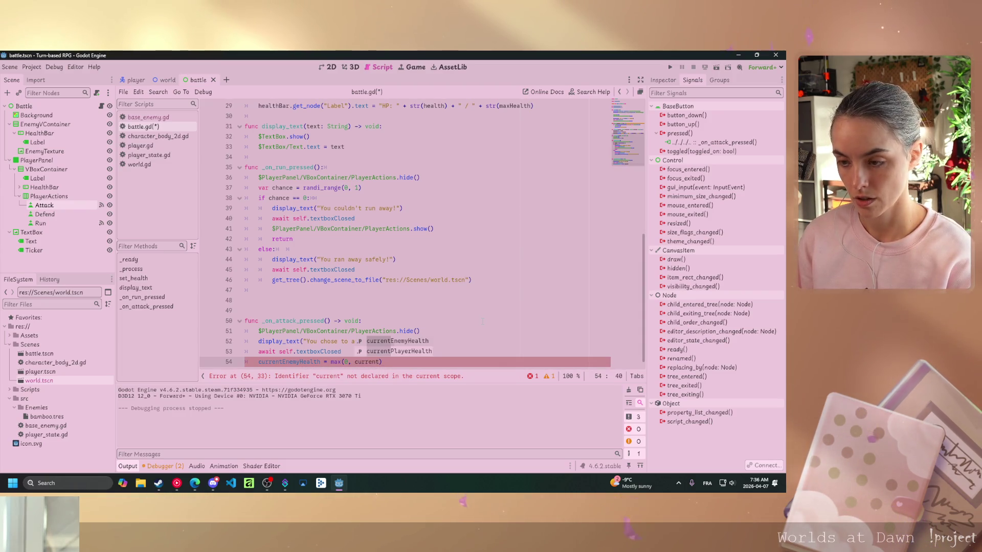
key(Return)
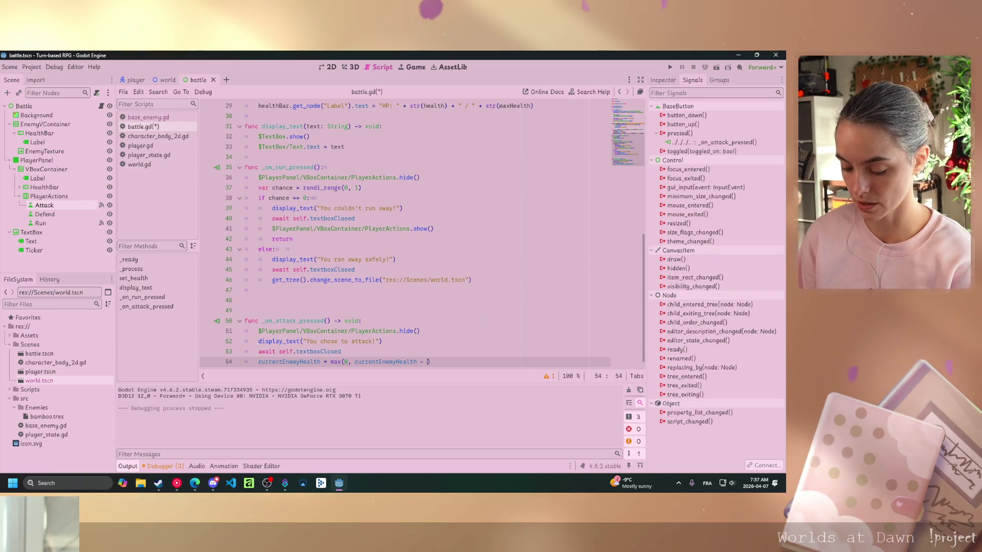
text(Player)
key(Return)
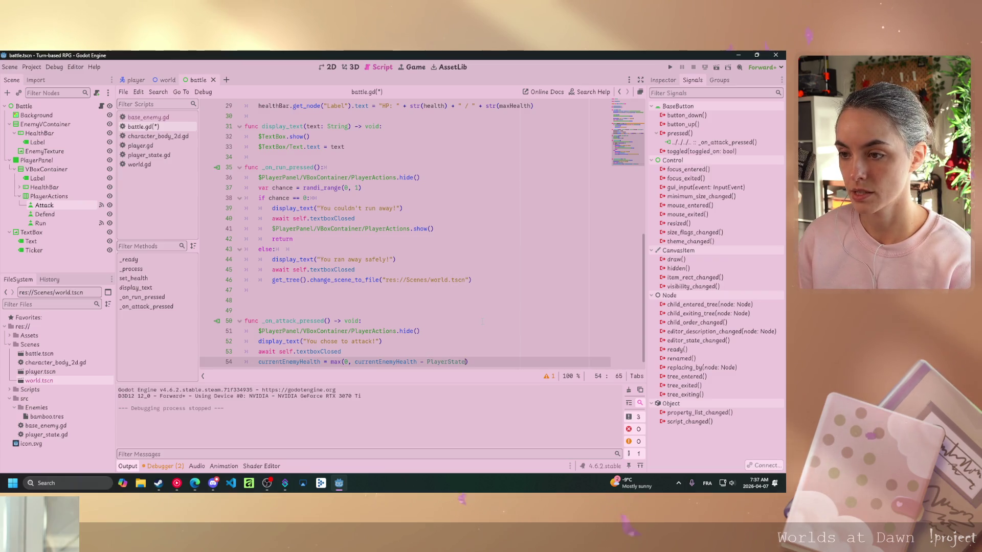
text(.)
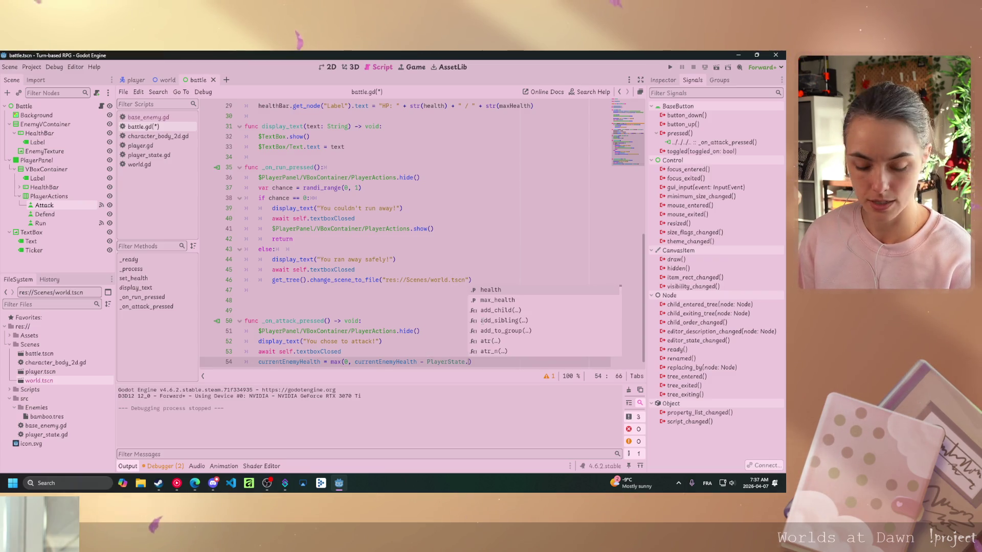
text(damage)
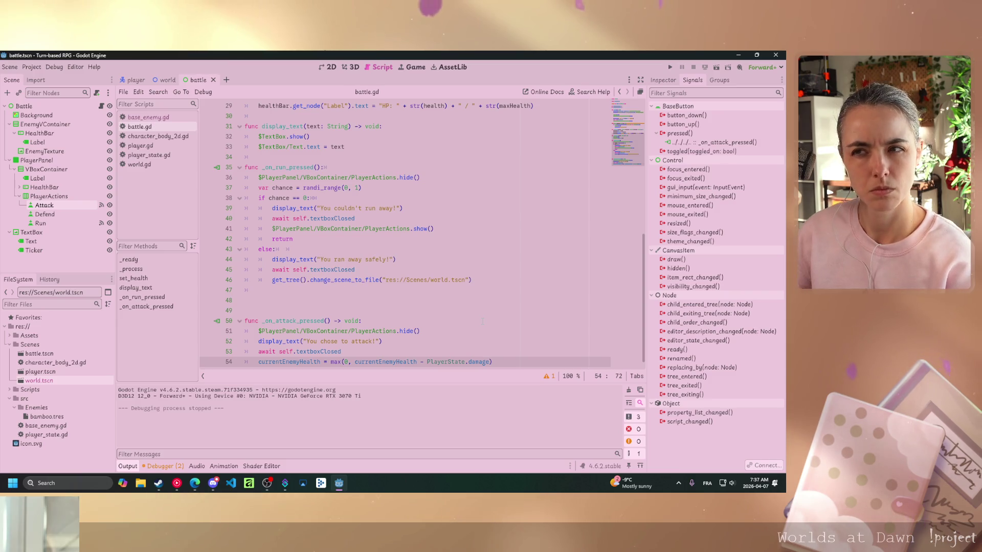
scroll(483, 321, up, 7)
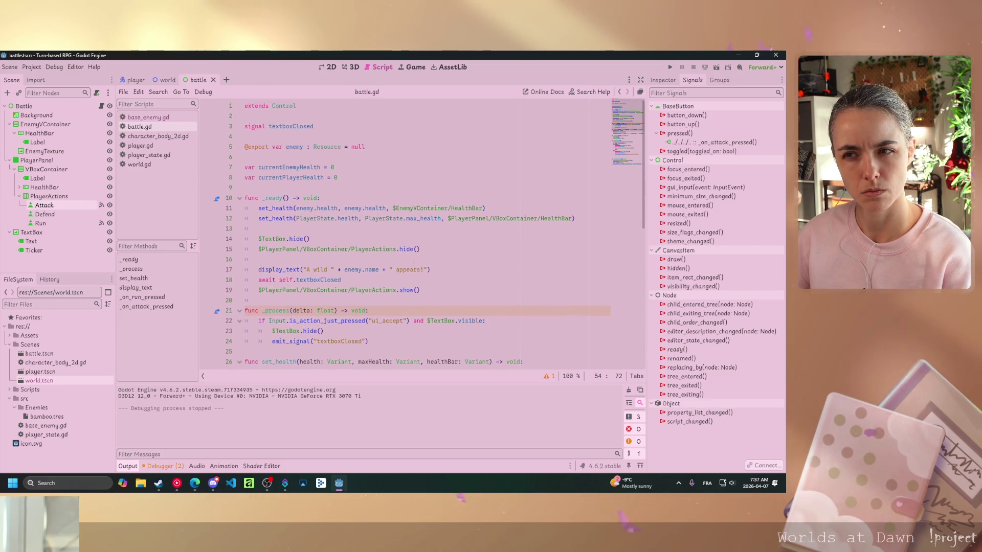
click(148, 146)
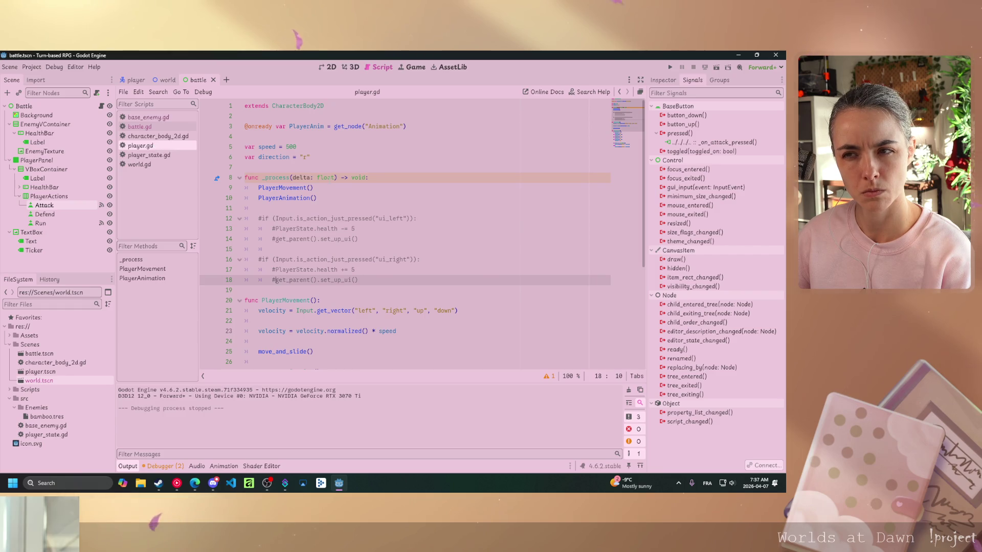
mouse_move(324, 177)
scroll(409, 255, down, 5)
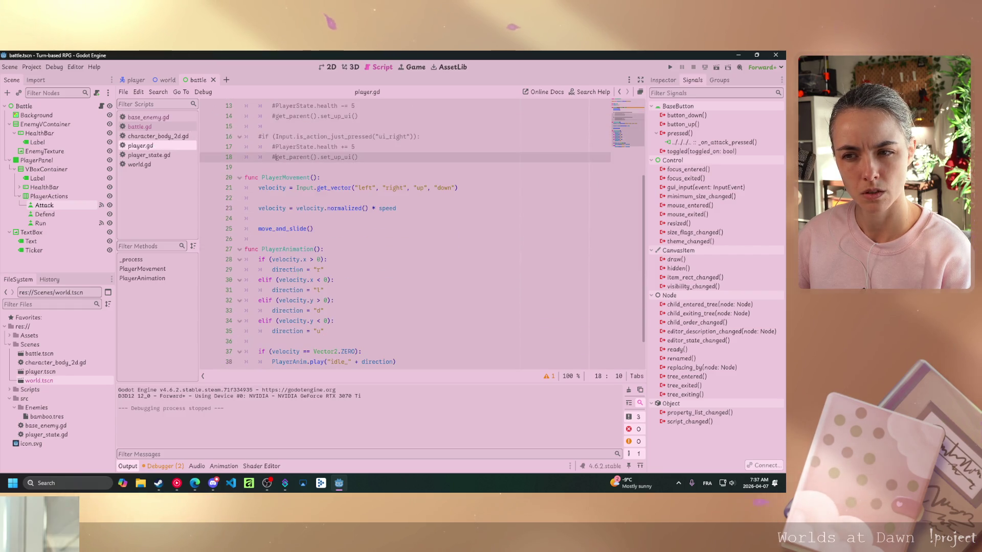
scroll(311, 247, up, 5)
click(148, 155)
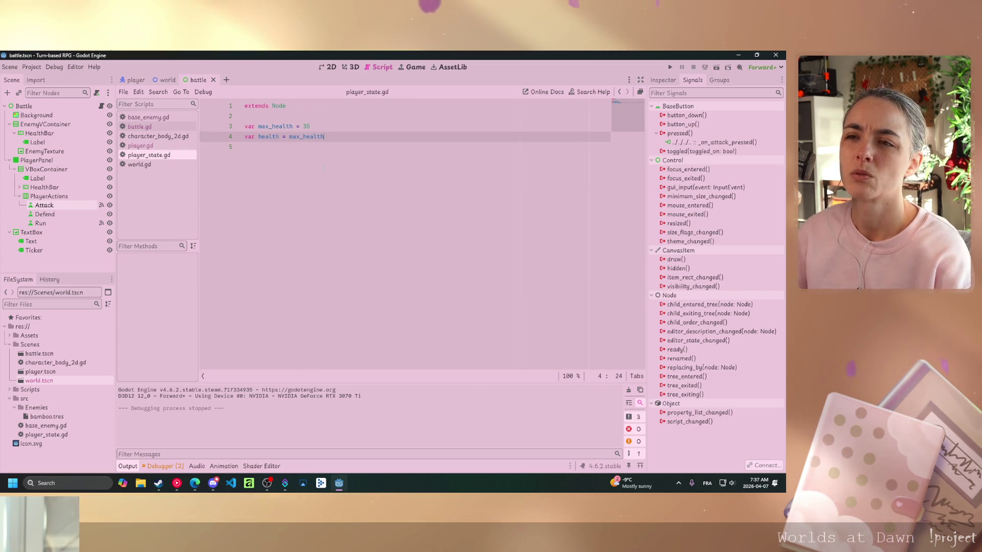
click(141, 127)
scroll(409, 230, down, 7)
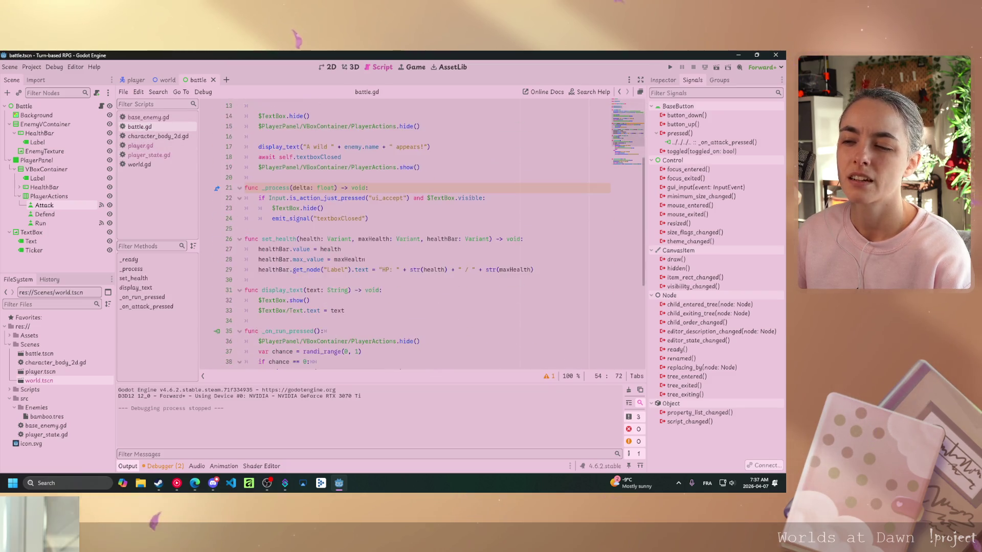
scroll(409, 230, down, 3)
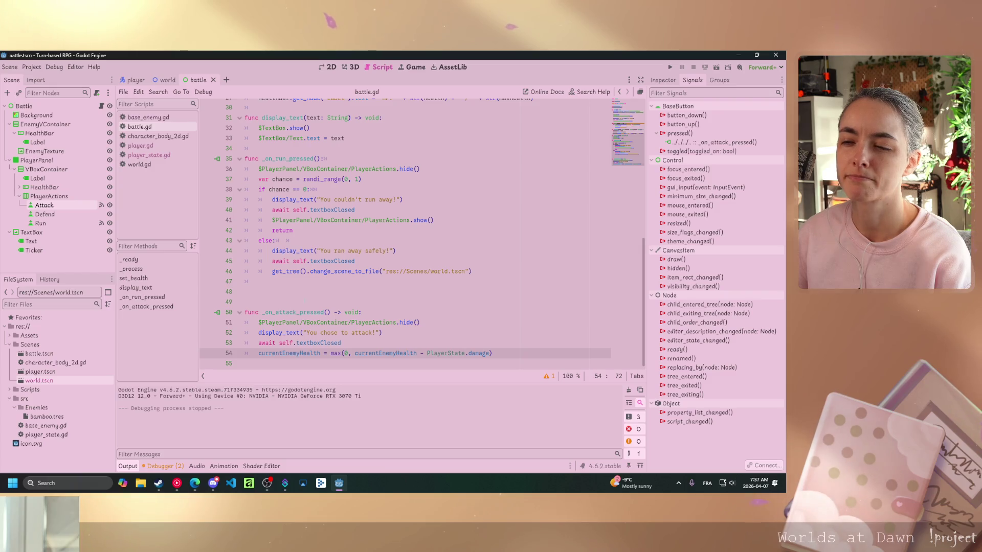
click(337, 312)
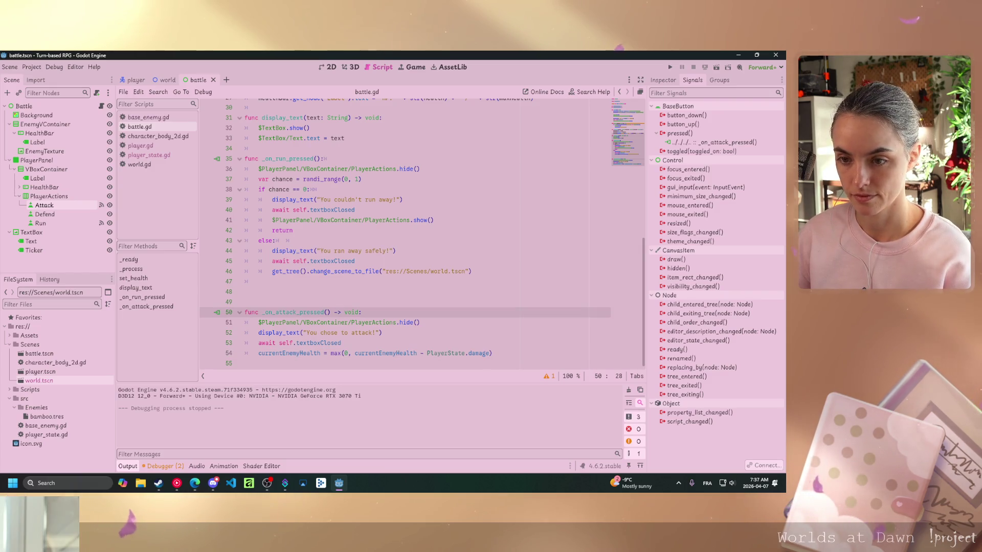
key(F5)
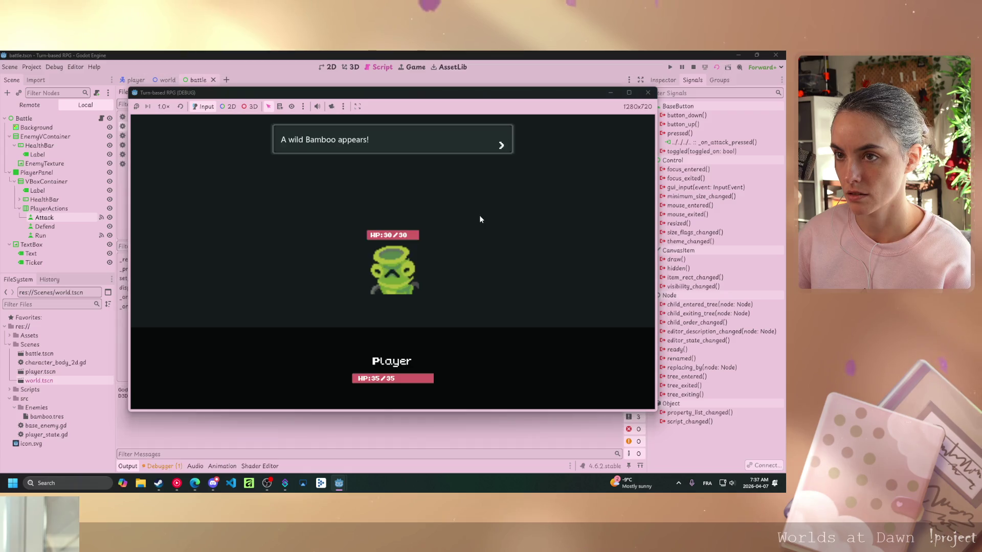
Dismiss the intro, choose ATTACK, and dismiss "You chose to attack!" to reach the error
click(437, 192)
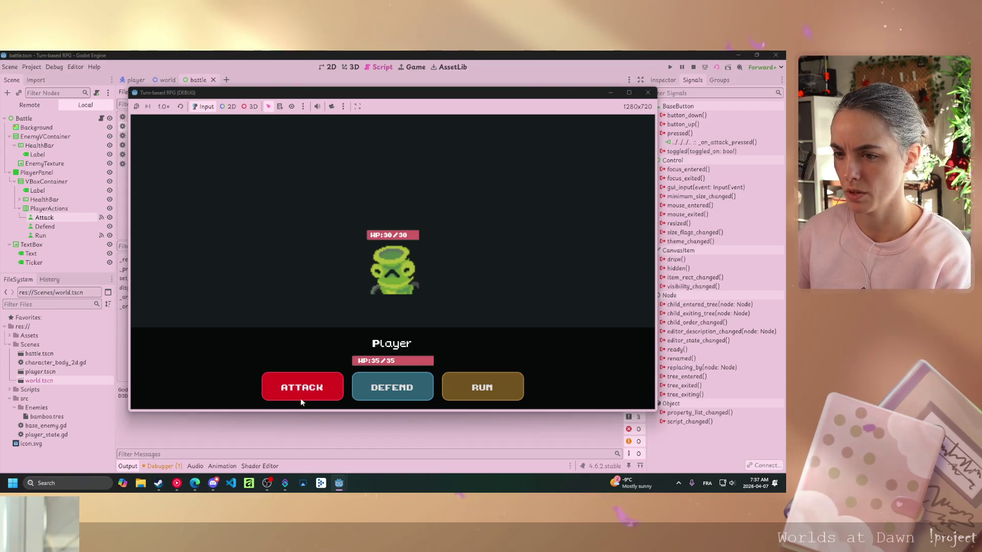
click(313, 383)
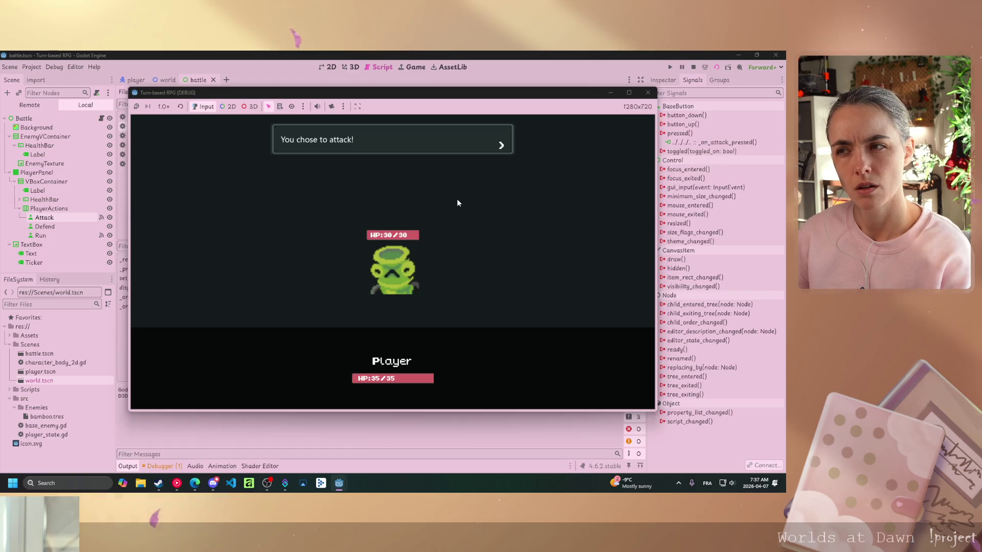
click(457, 198)
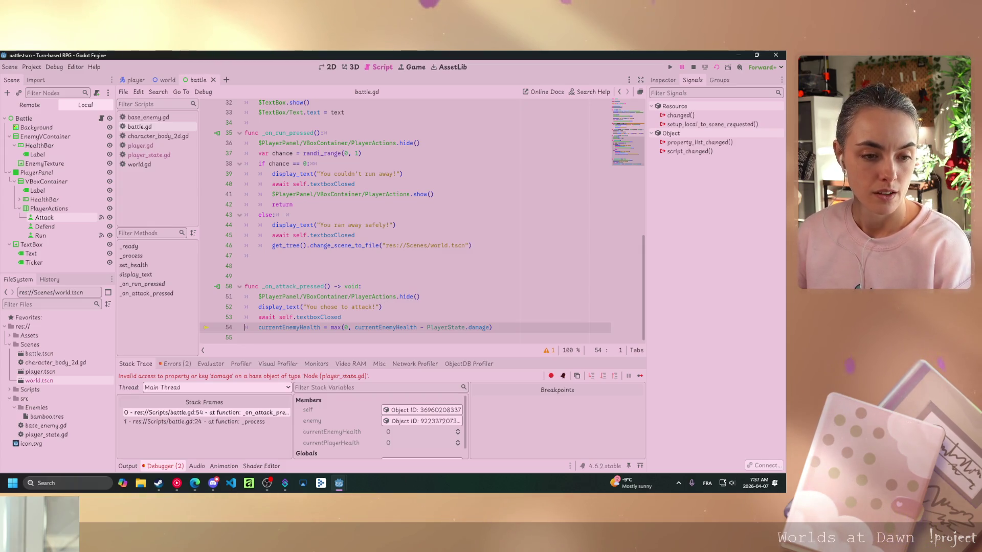
Open player_state.gd from the Scripts list to check for a damage variable
click(393, 297)
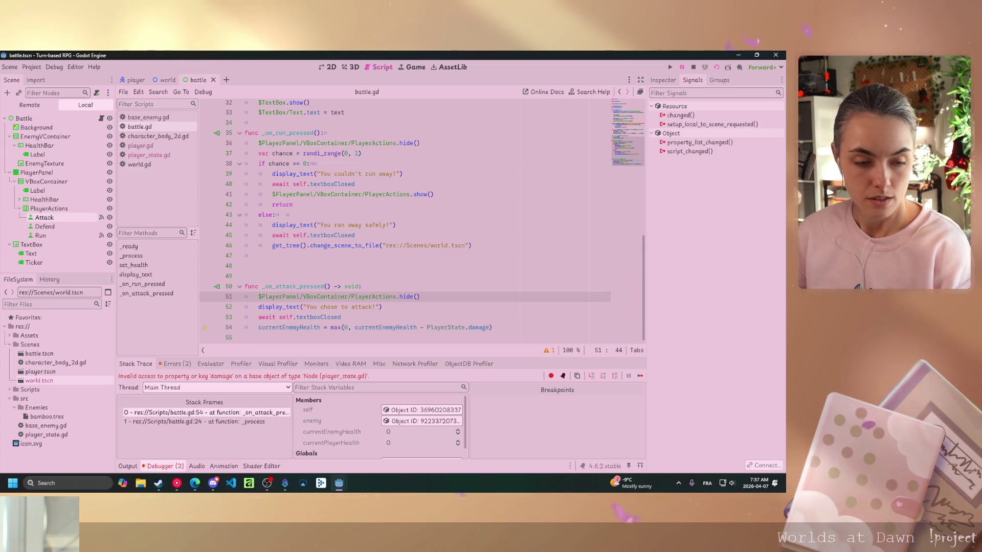
click(195, 483)
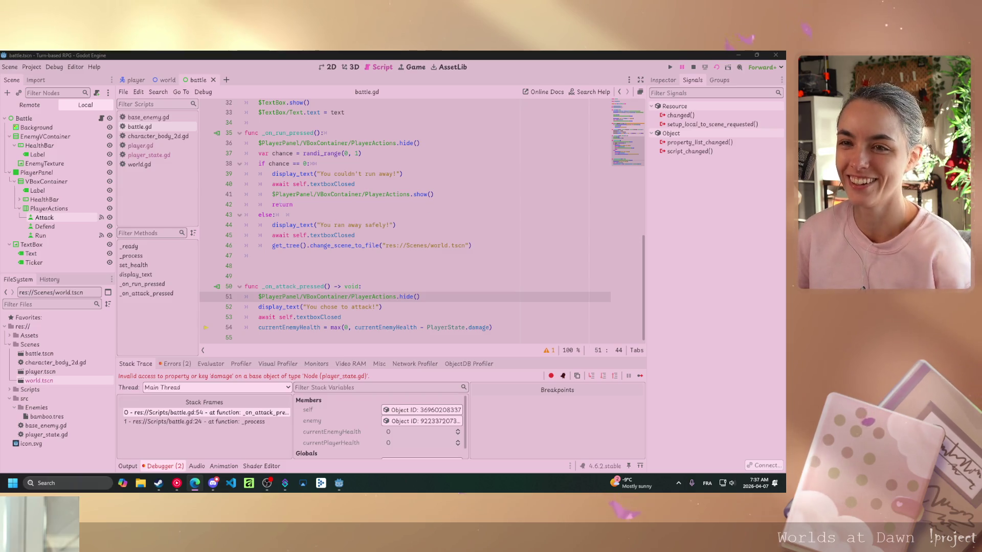
click(135, 154)
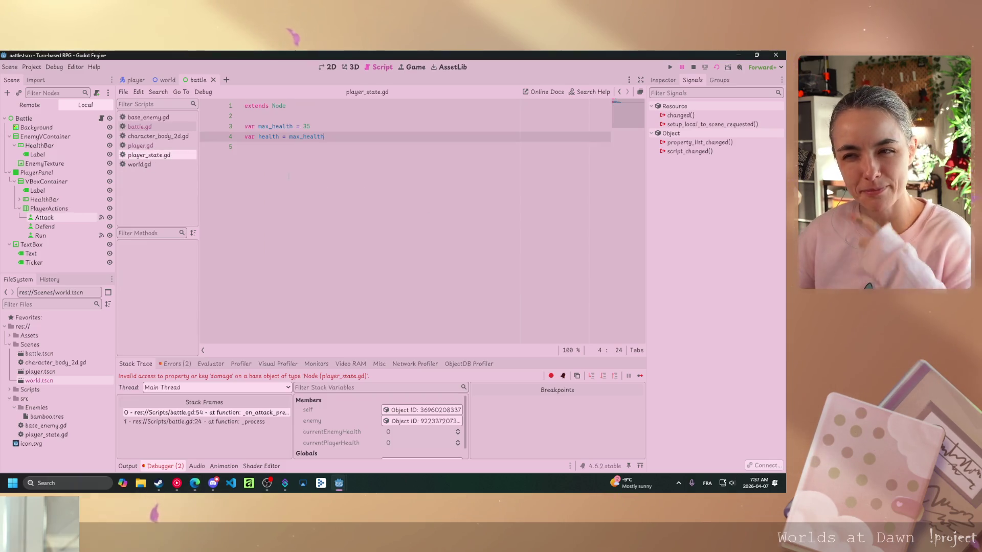
Add var damage = 5 to player_state.gd, save it, and stop the debug session
key(alt+Tab)
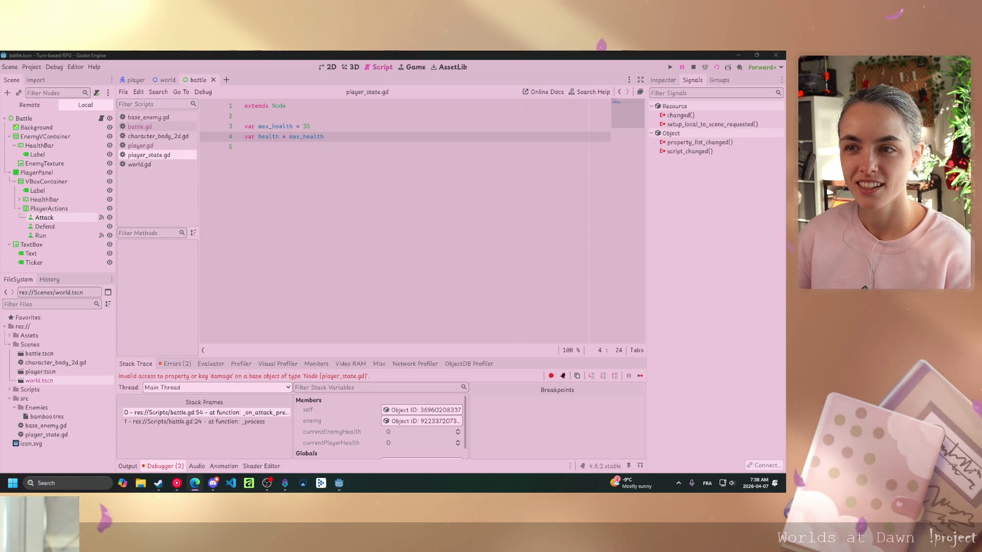
key(alt+Tab)
key(Return)
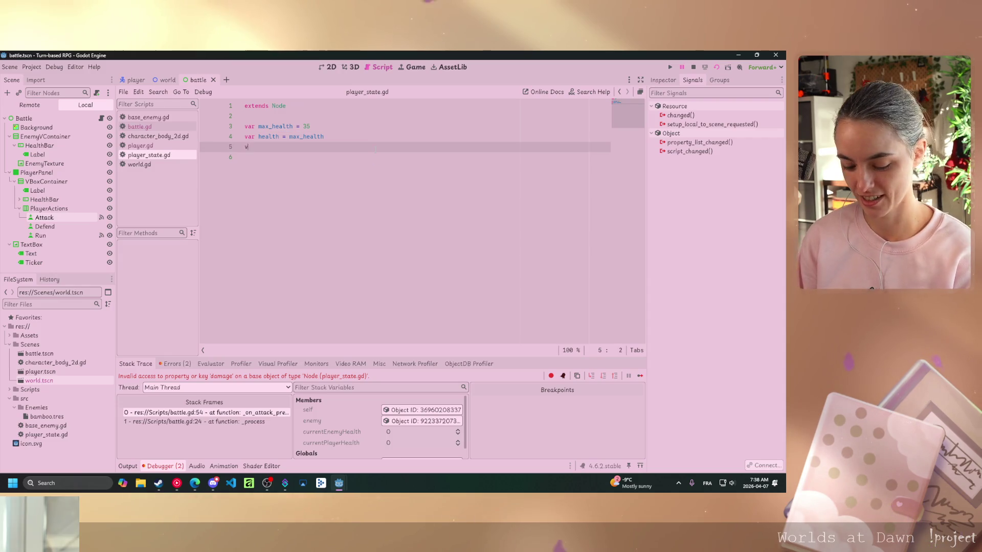
text(ar damage =)
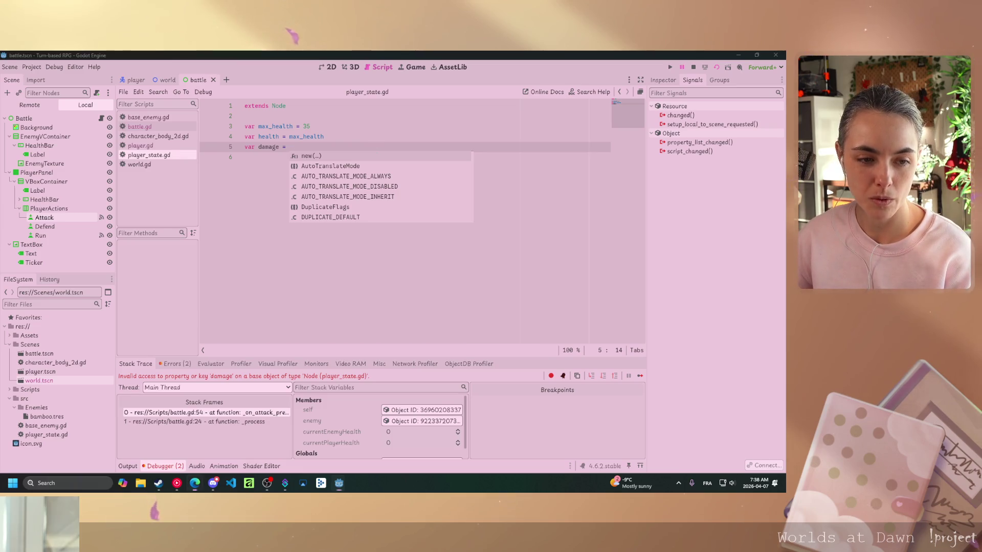
key(alt+Tab)
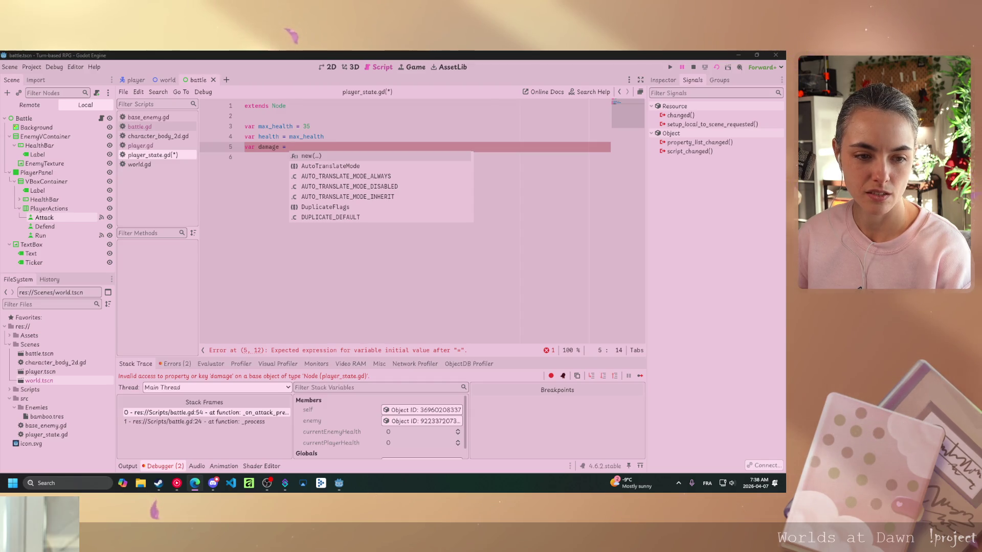
click(306, 149)
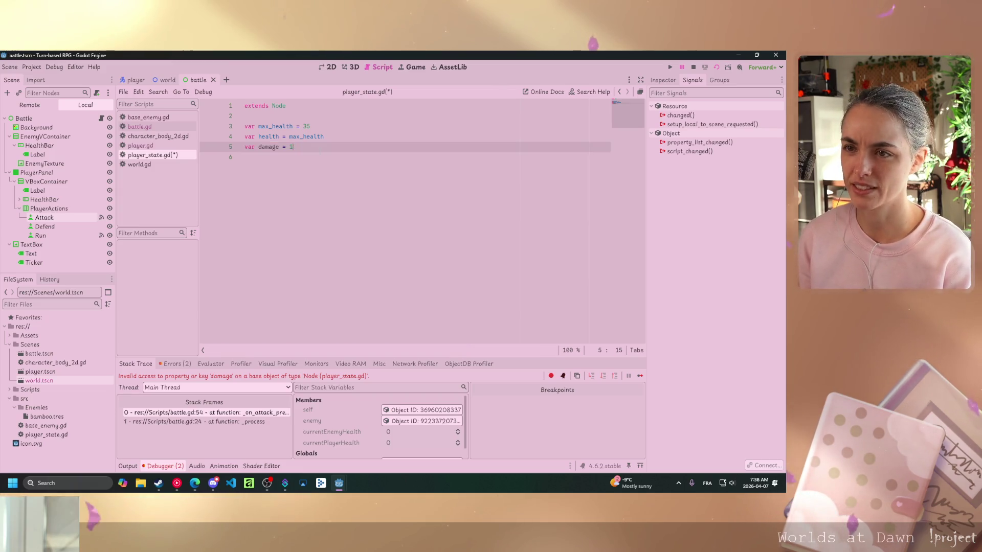
text(5)
key(ctrl+s)
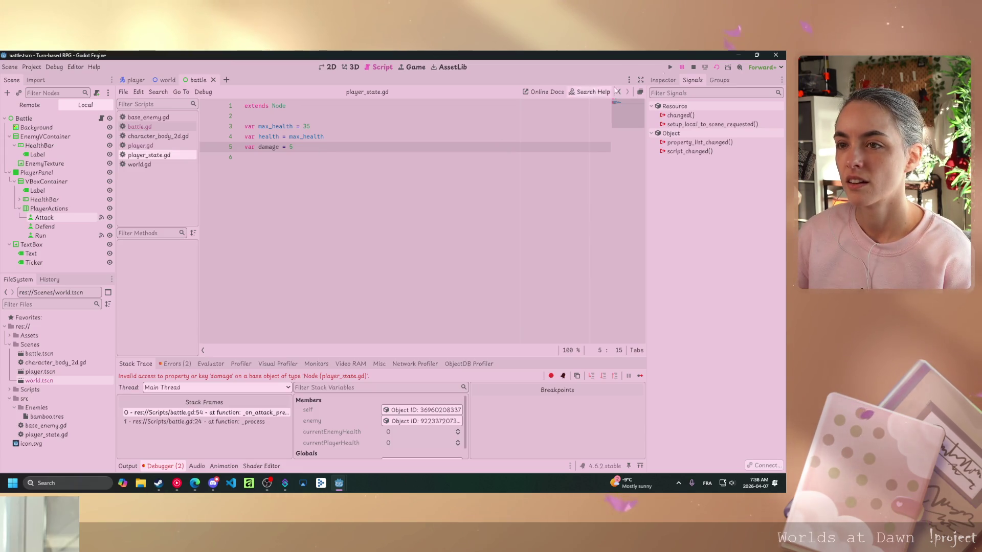
click(693, 68)
Run the battle, attack, dismiss "You chose to attack!", and close the game window
click(715, 69)
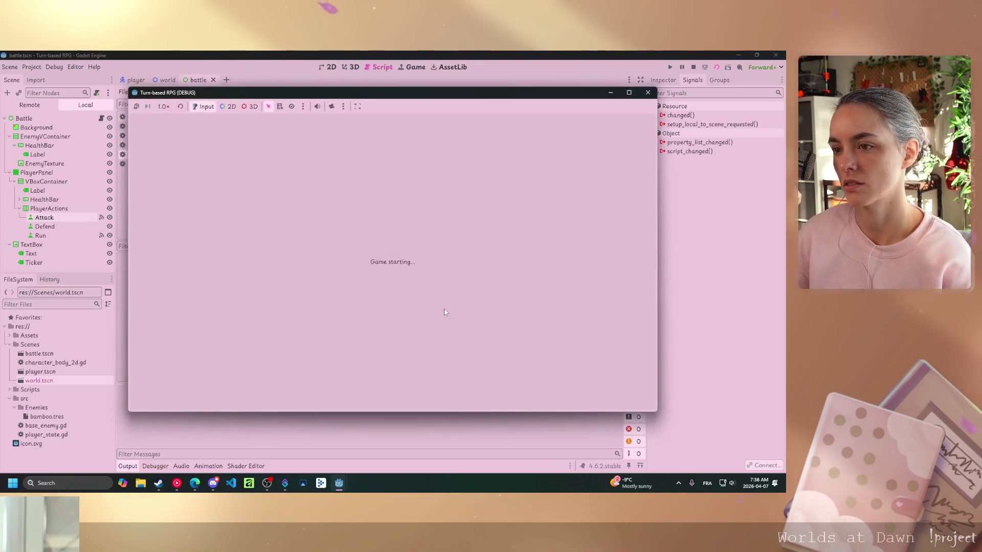
click(438, 204)
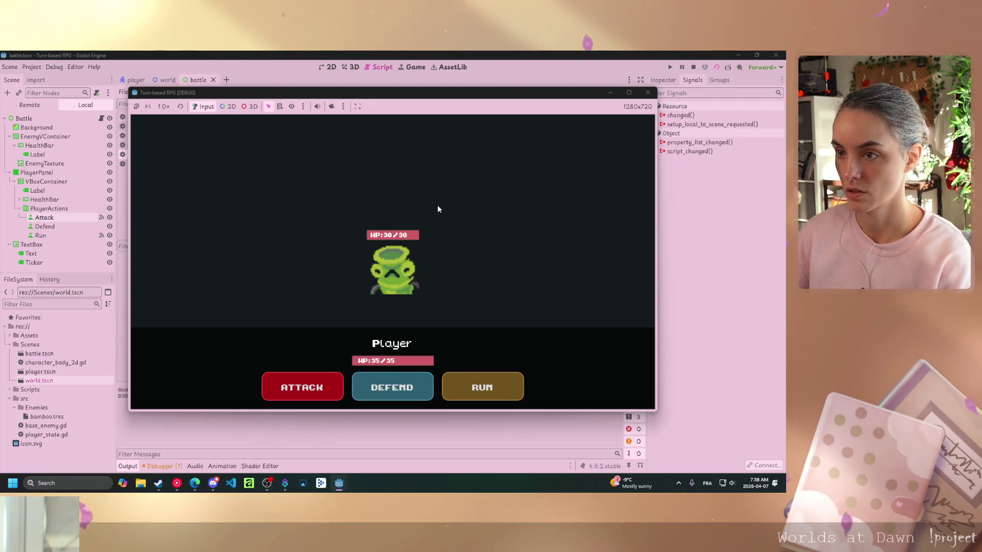
click(319, 386)
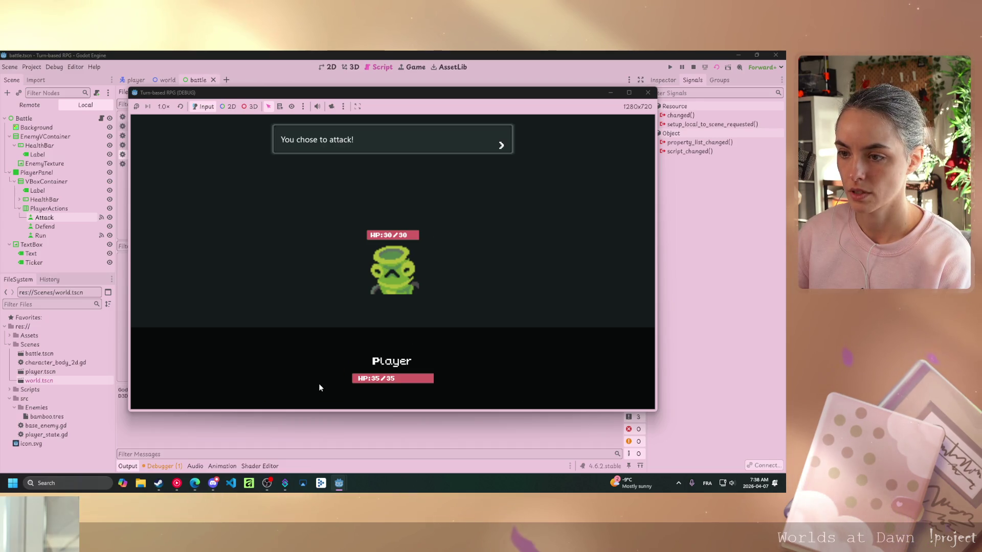
click(444, 261)
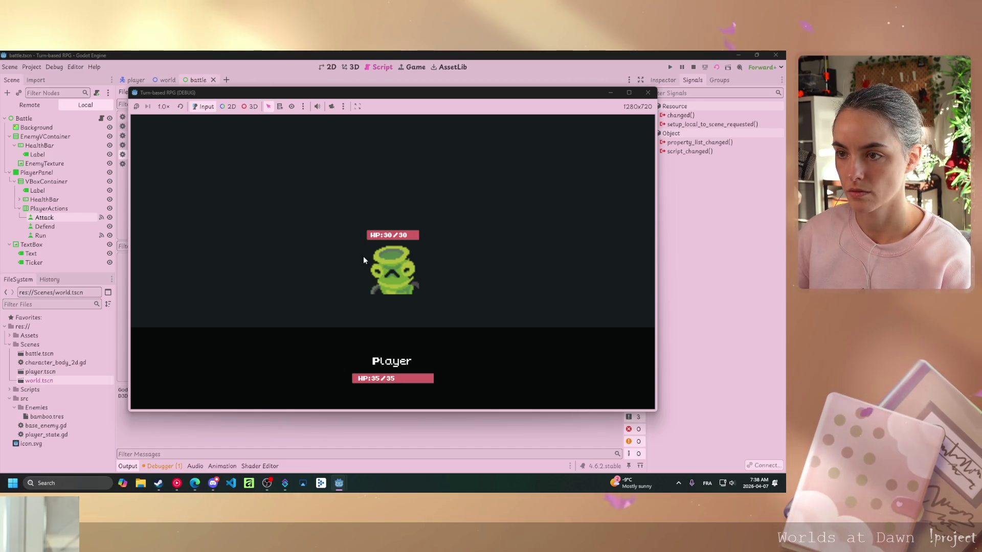
click(648, 93)
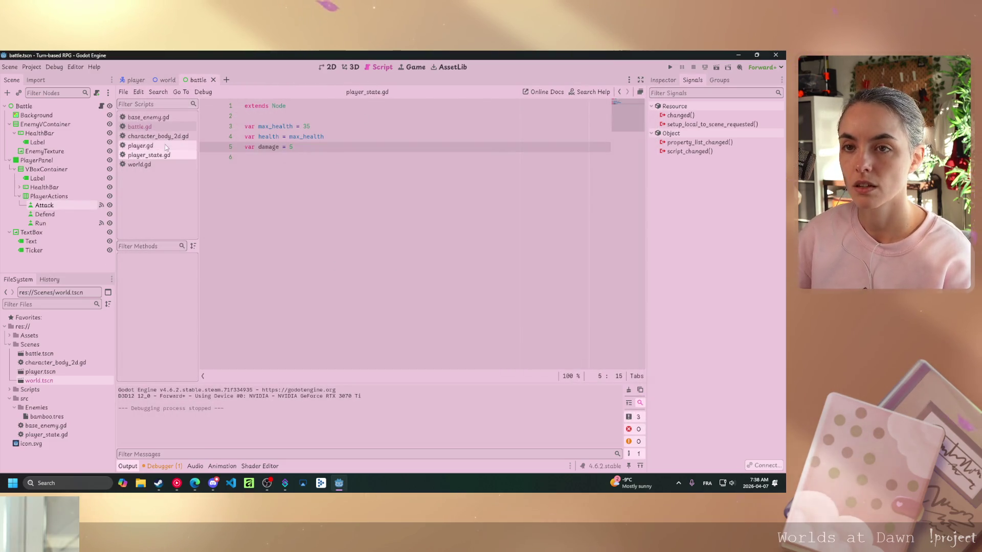
Open battle.gd and review _on_attack_pressed, returning to the end of line 54
click(139, 127)
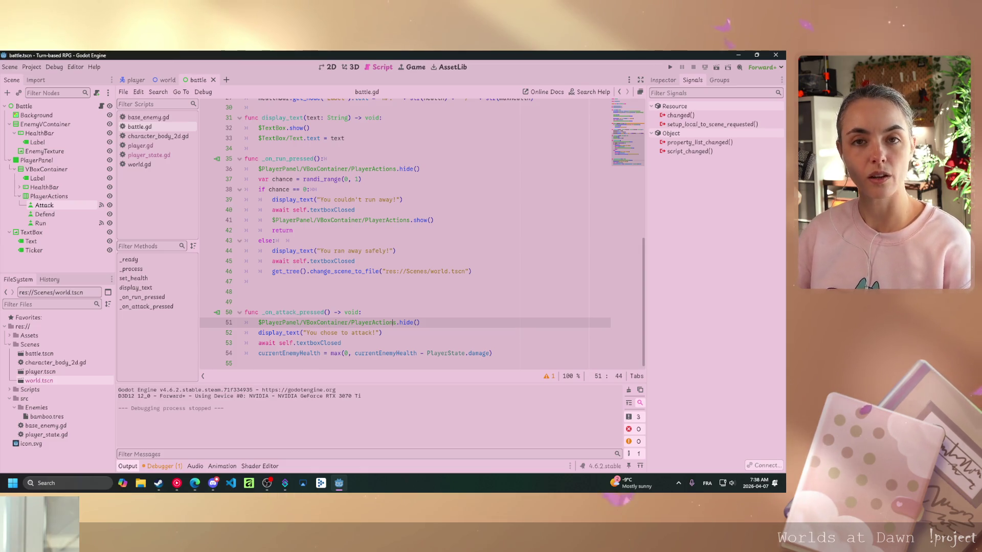
key(alt+Tab)
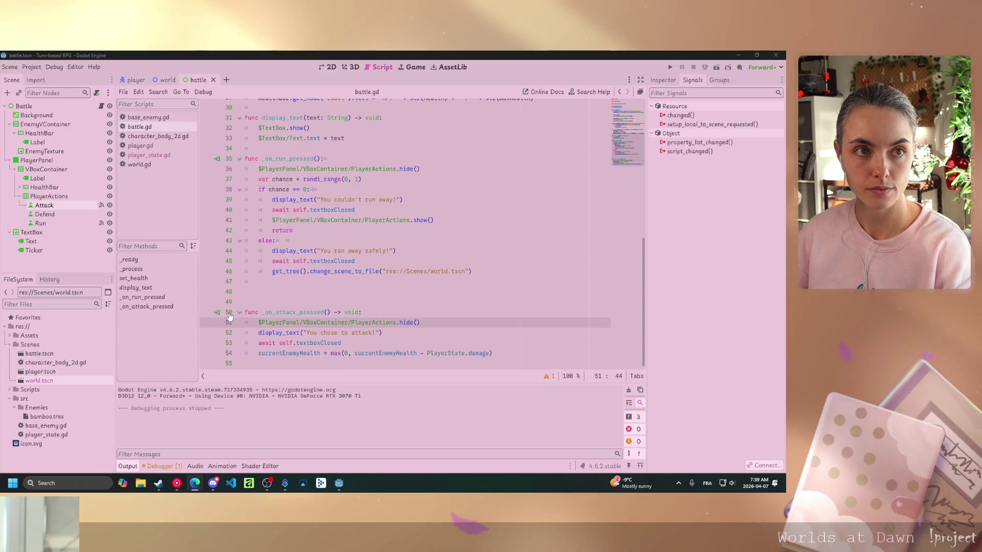
mouse_move(335, 354)
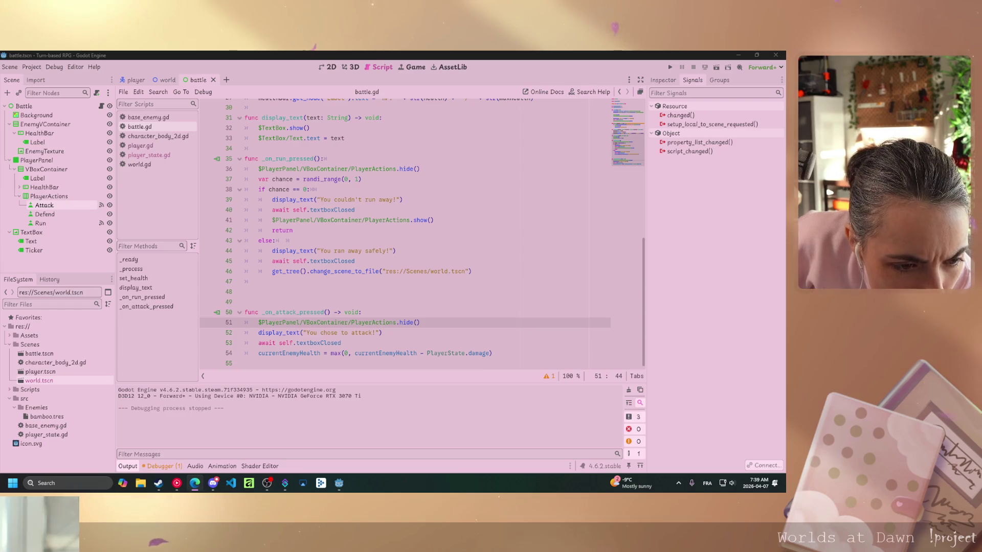
click(494, 353)
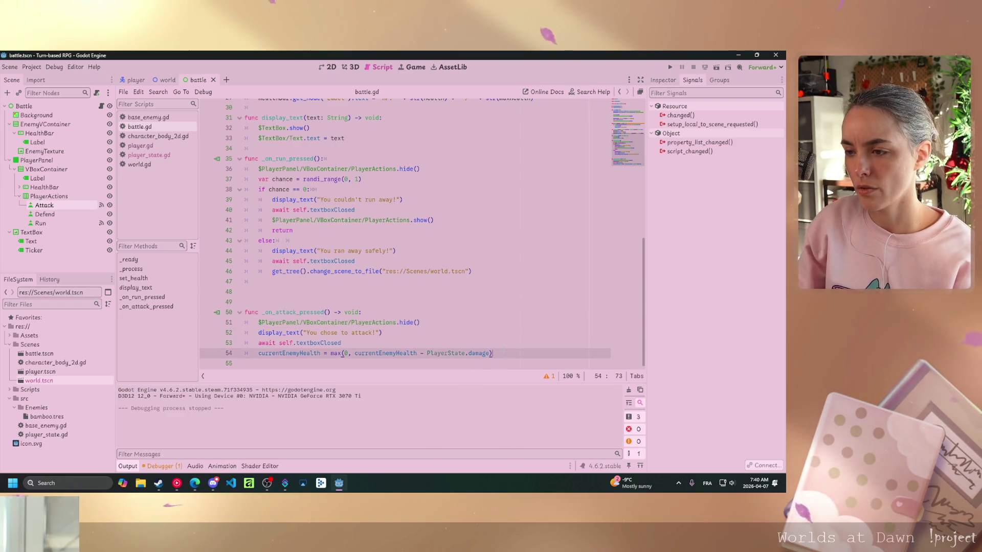
Start new line 55 calling set_health with currentEnemyHealth as the first argument
key(Return)
text(set_)
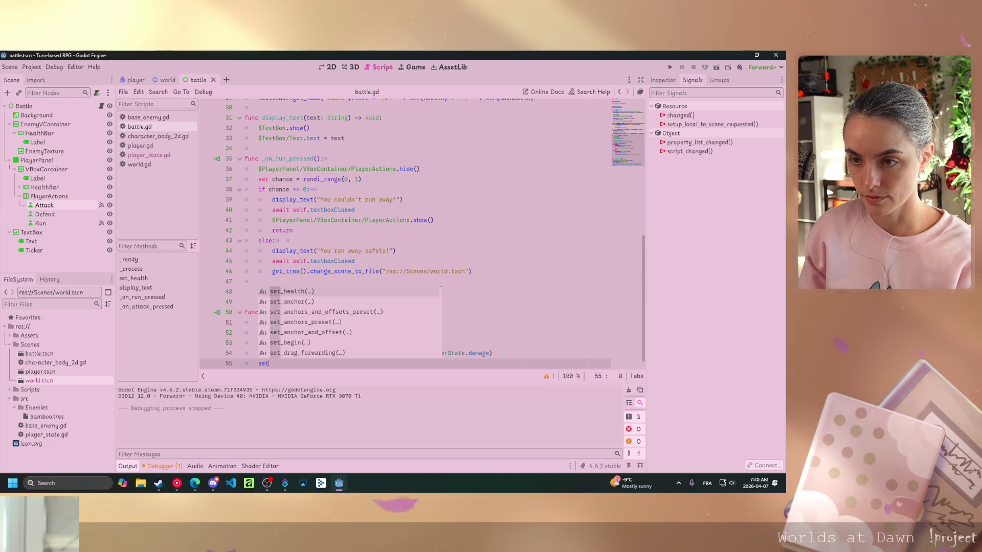
key(Return)
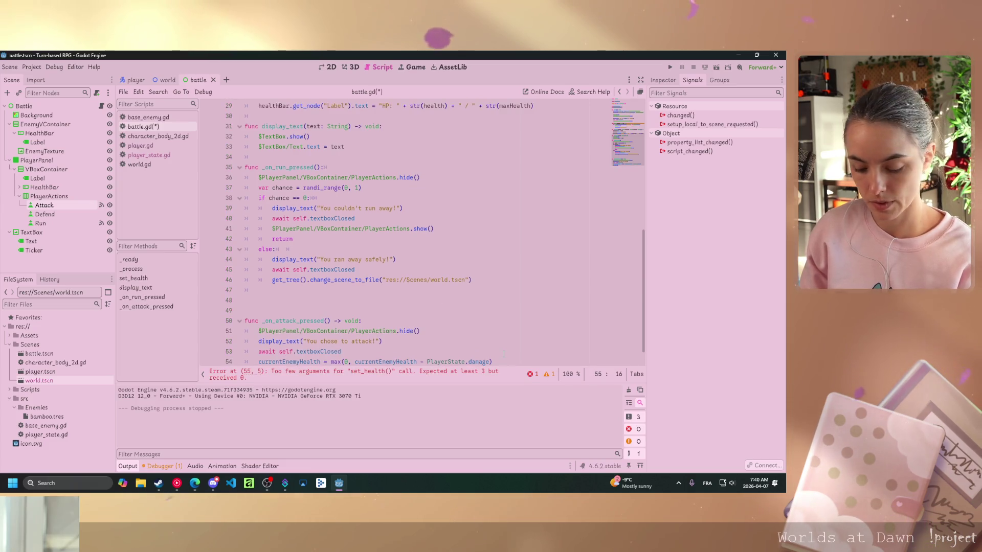
text(current)
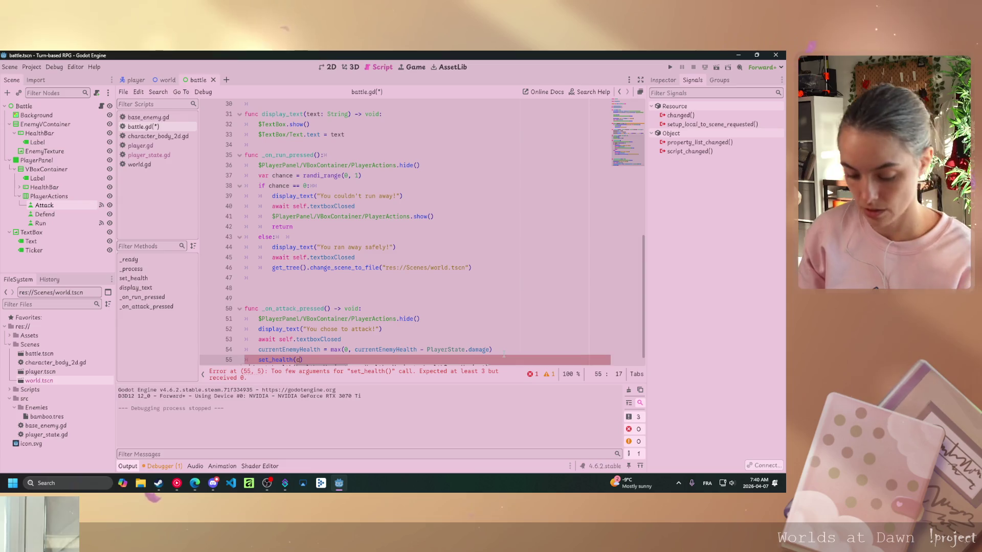
key(Return)
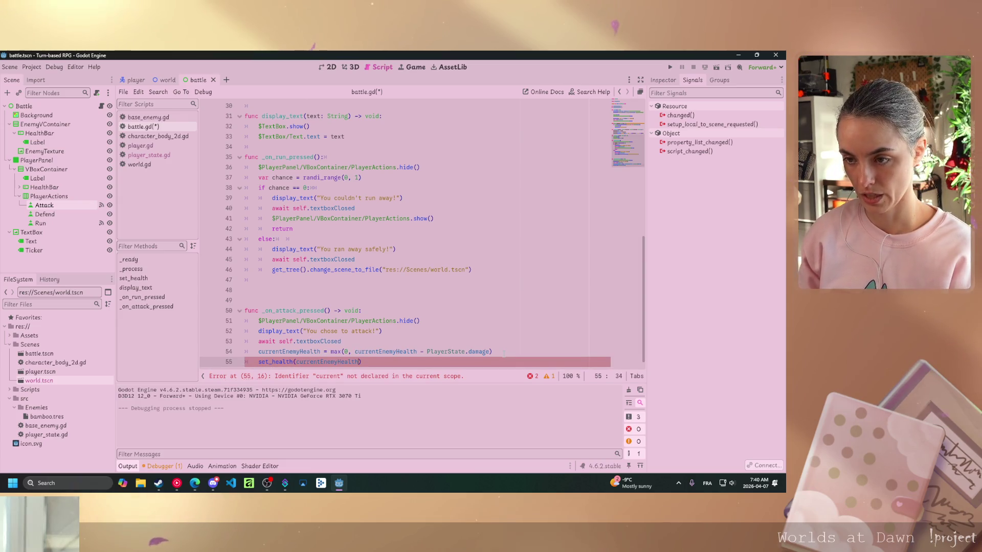
text(,)
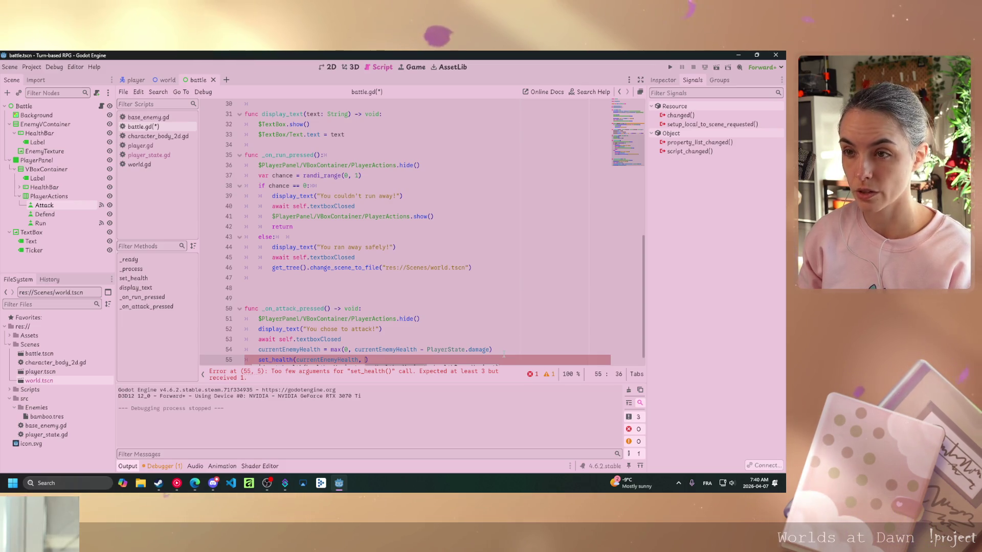
Pass enemy.health and the dragged enemy HealthBar node path, then close the set_health call
scroll(464, 250, up, 10)
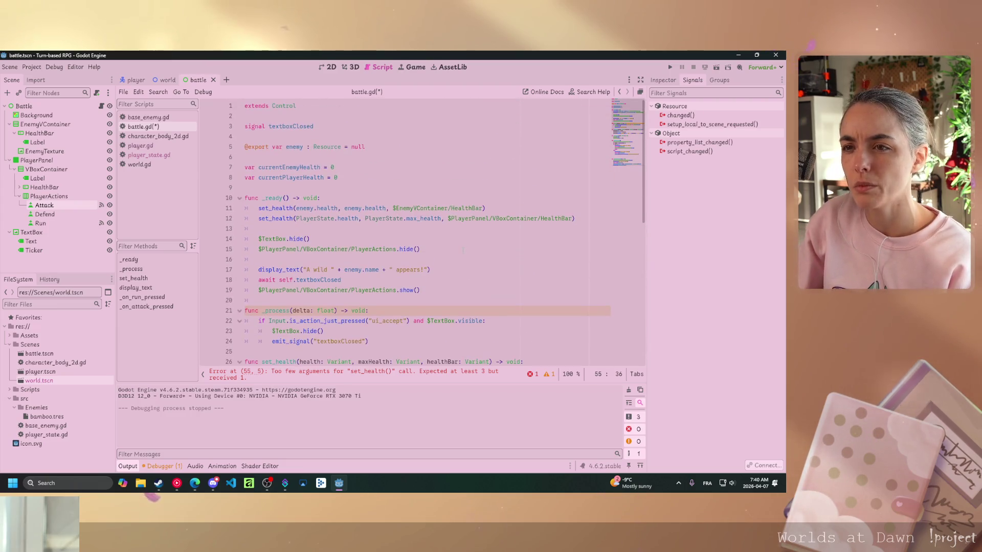
scroll(460, 252, down, 10)
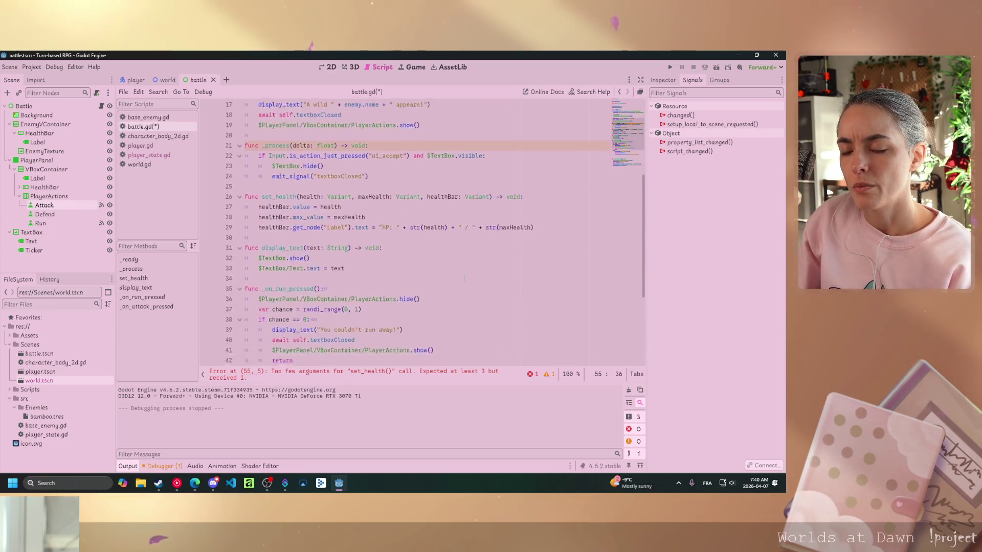
text(emyHealth, ene)
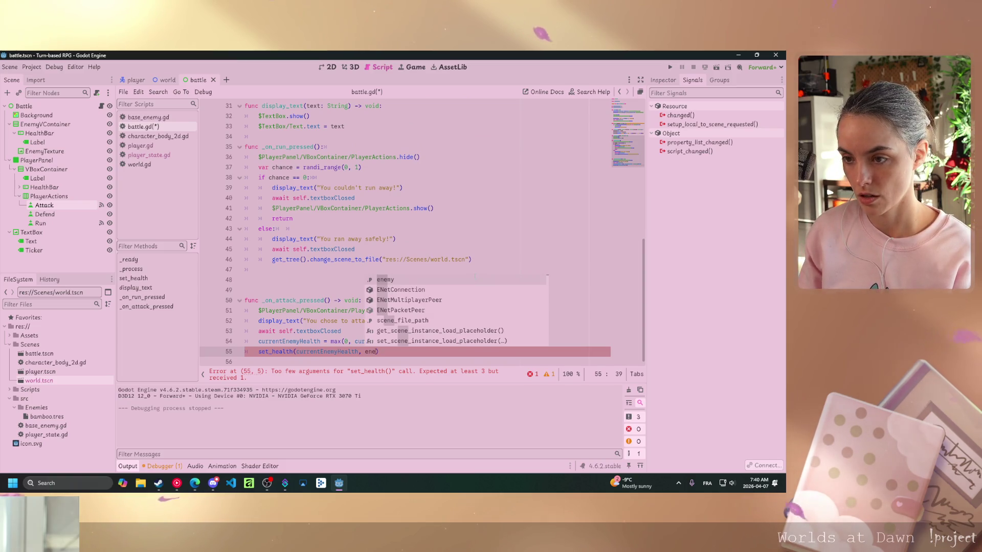
text(.)
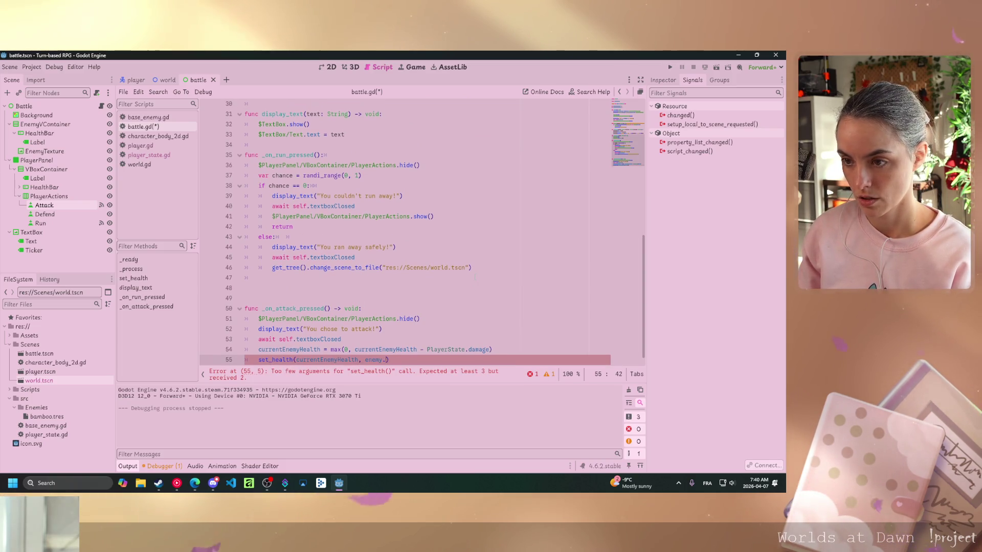
scroll(419, 235, up, 7)
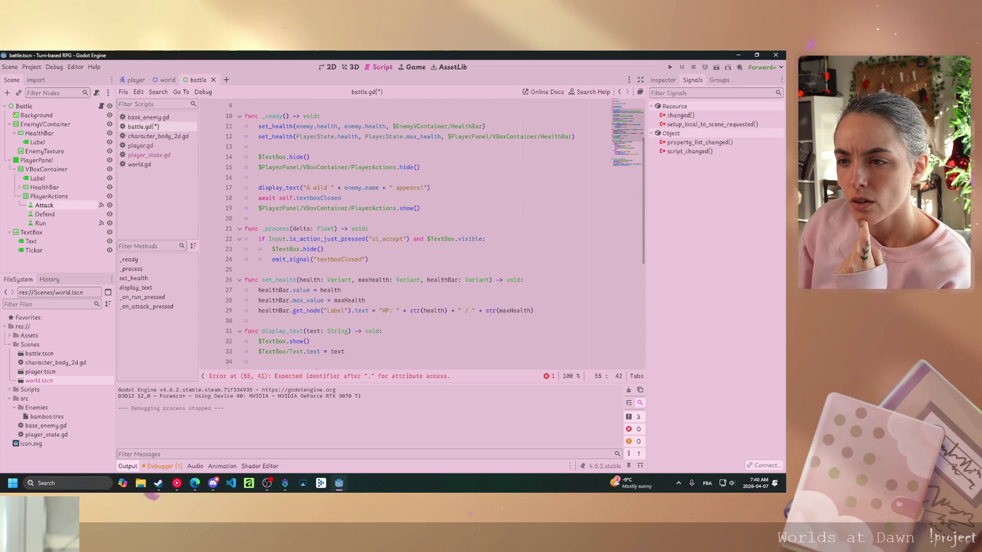
mouse_move(334, 280)
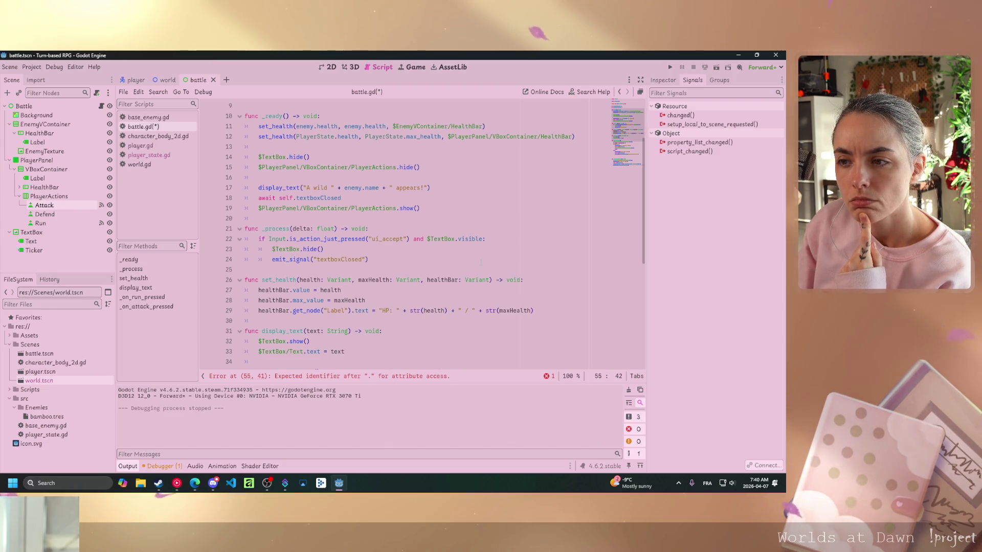
scroll(480, 263, down, 7)
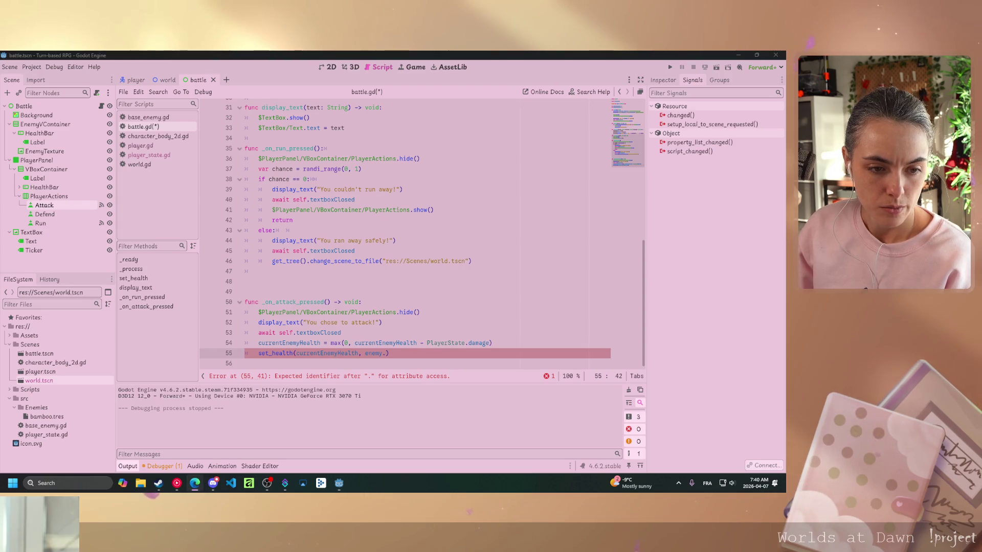
key(alt+Tab)
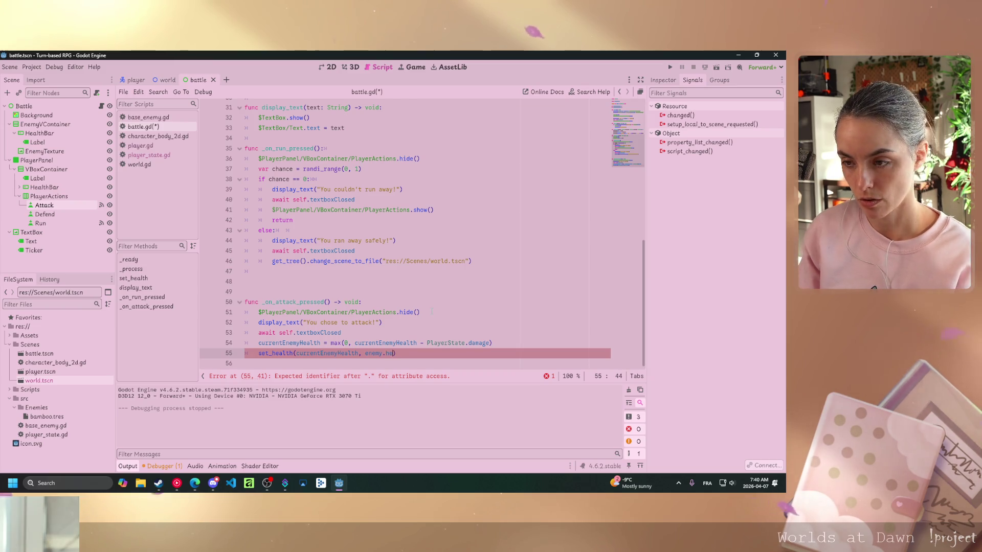
text(health,)
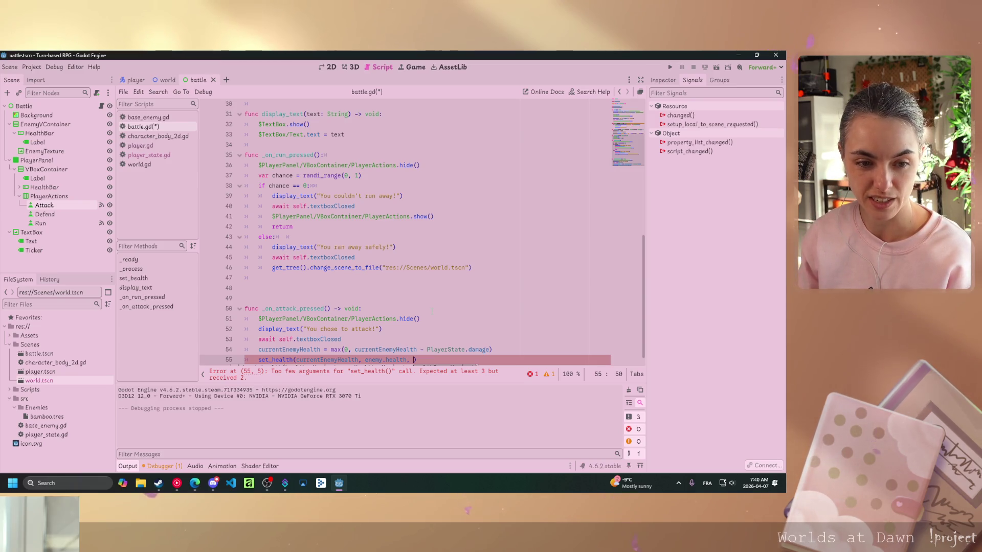
key(alt+Tab)
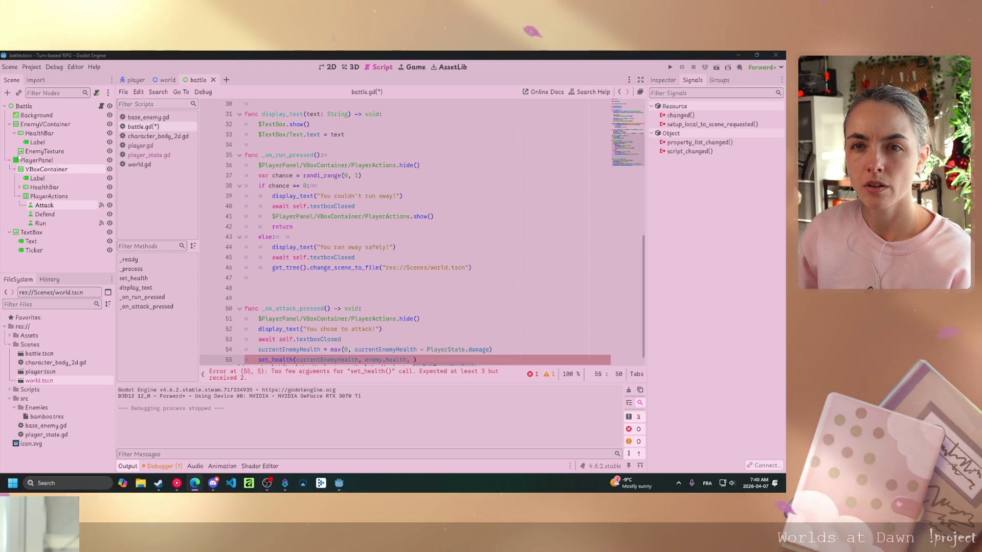
mouse_move(41, 135)
mouse_down()
mouse_move(399, 365)
mouse_move(413, 361)
mouse_up()
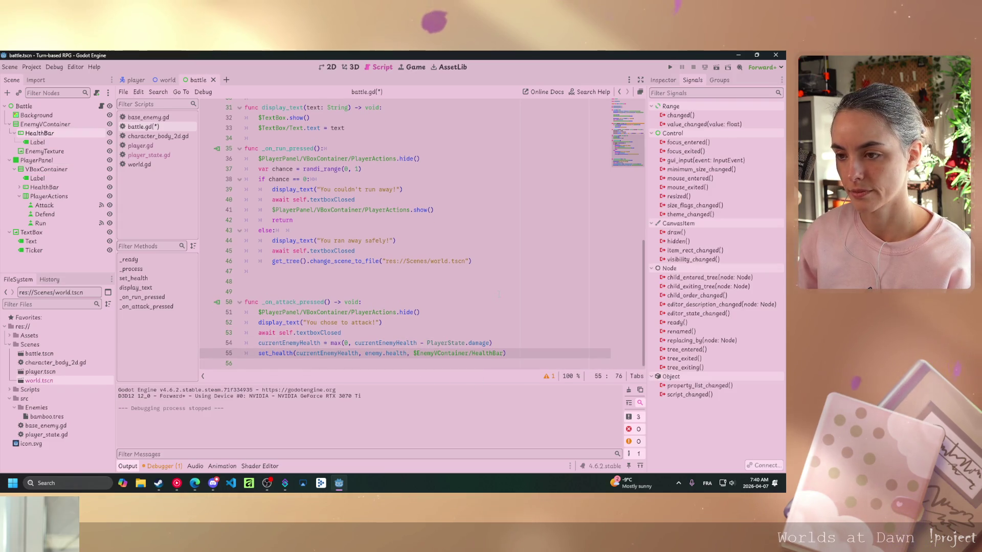
text())
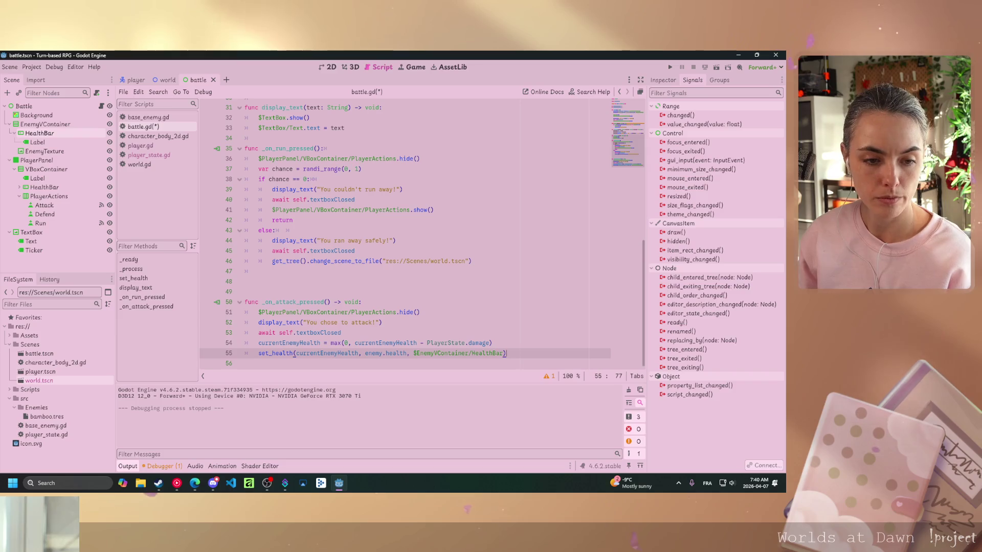
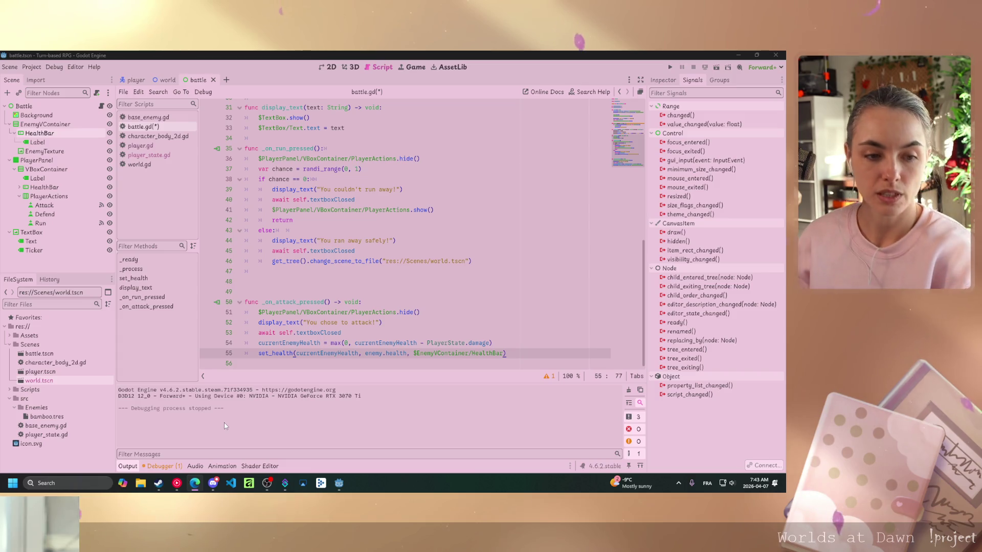
Add display_text("You dealt" + str(PlayerState.damage)) after the set_health line in _on_attack_pressed
key(shift+Up)
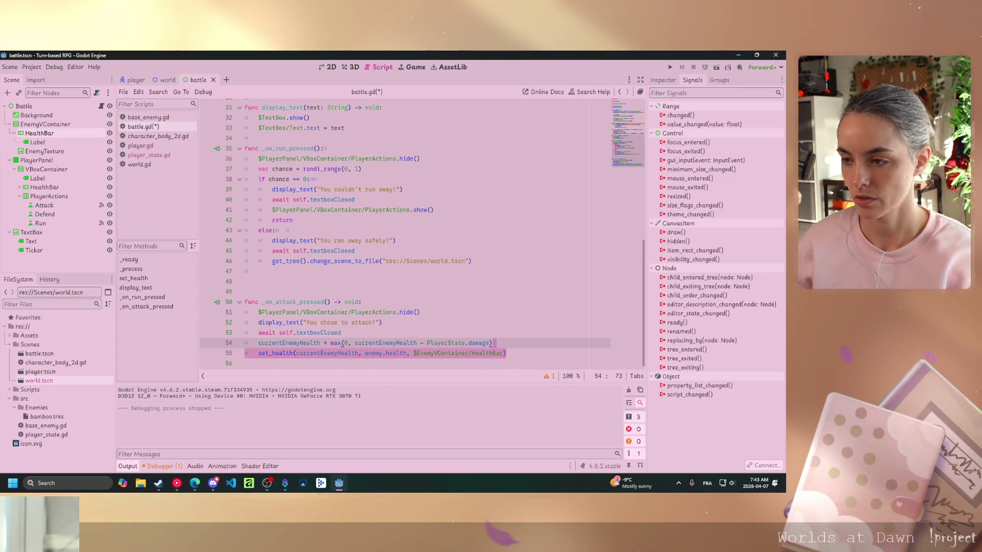
click(529, 351)
key(Return)
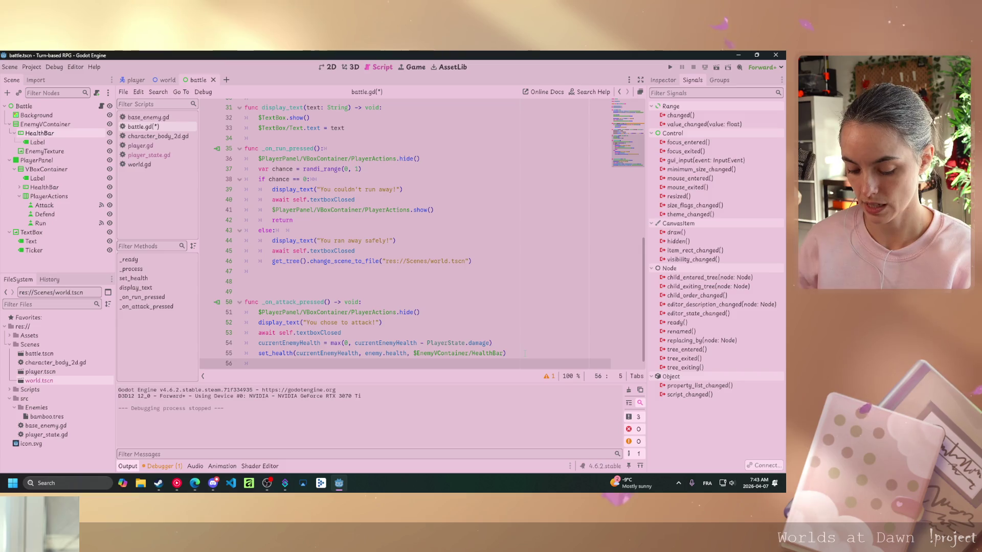
text(display)
key(Return)
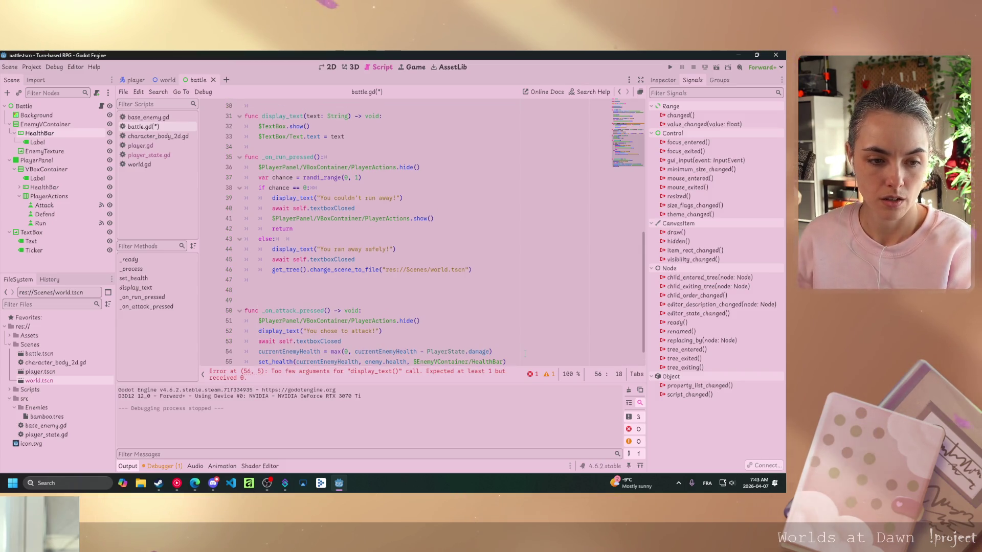
text("You)
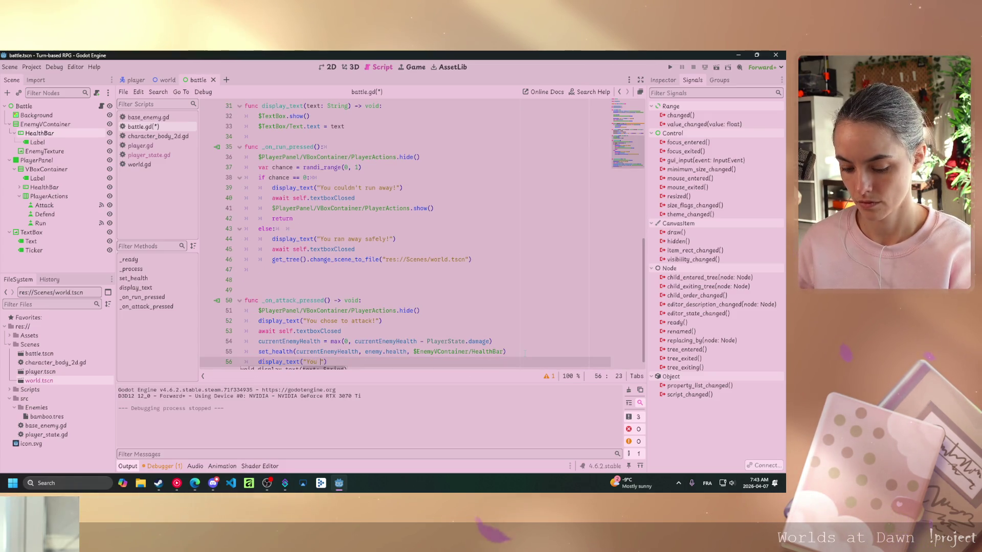
key(BackSpace)
key(BackSpace)
key(BackSpace)
text(alt)
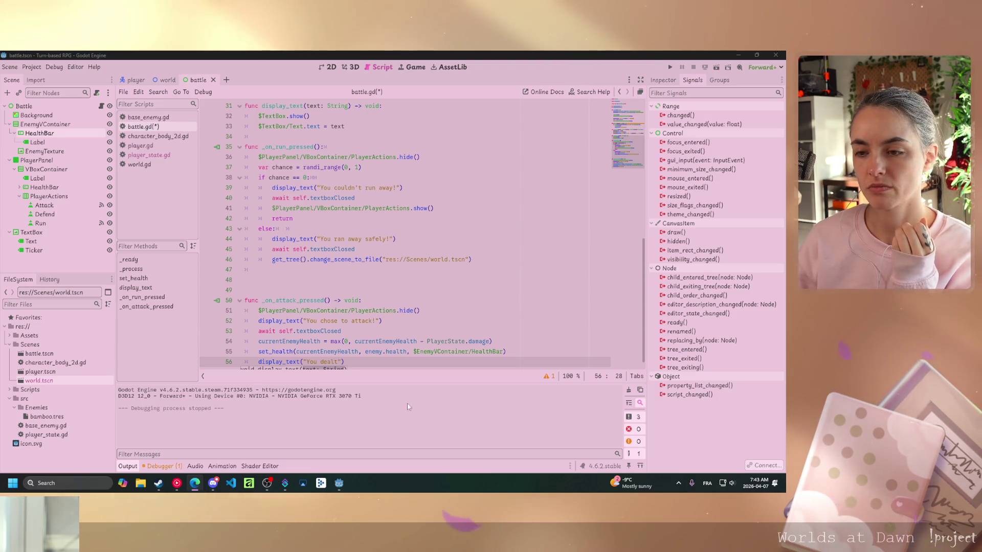
click(342, 362)
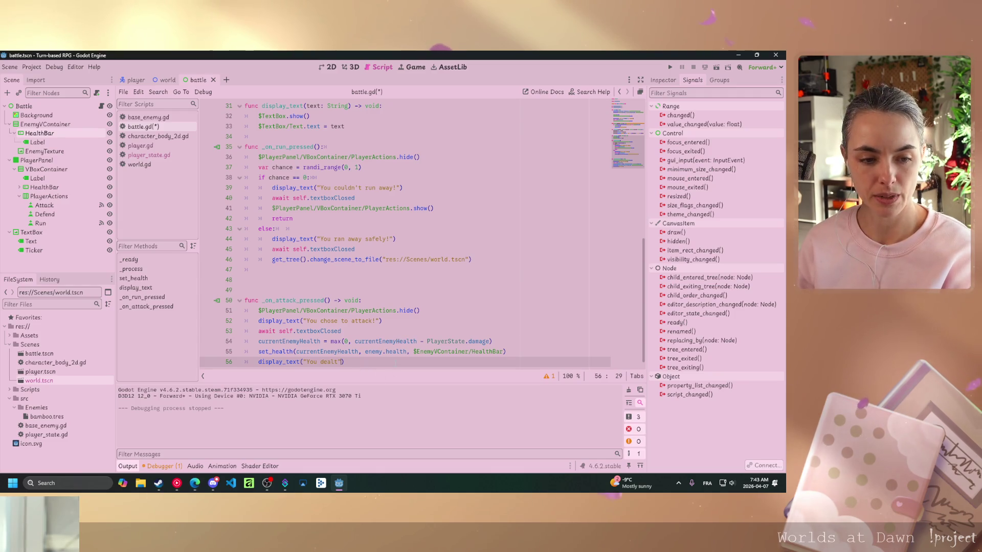
text(+ str)
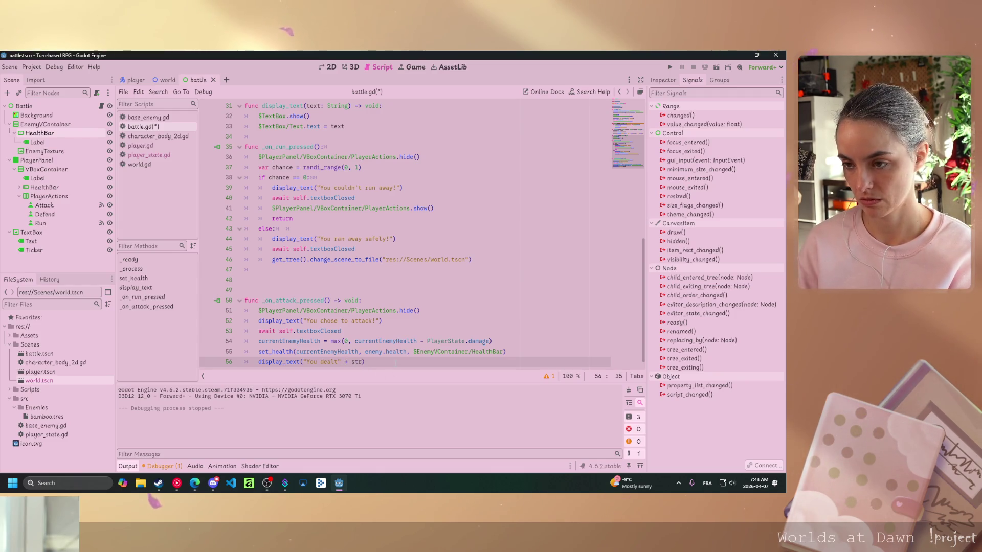
text(()
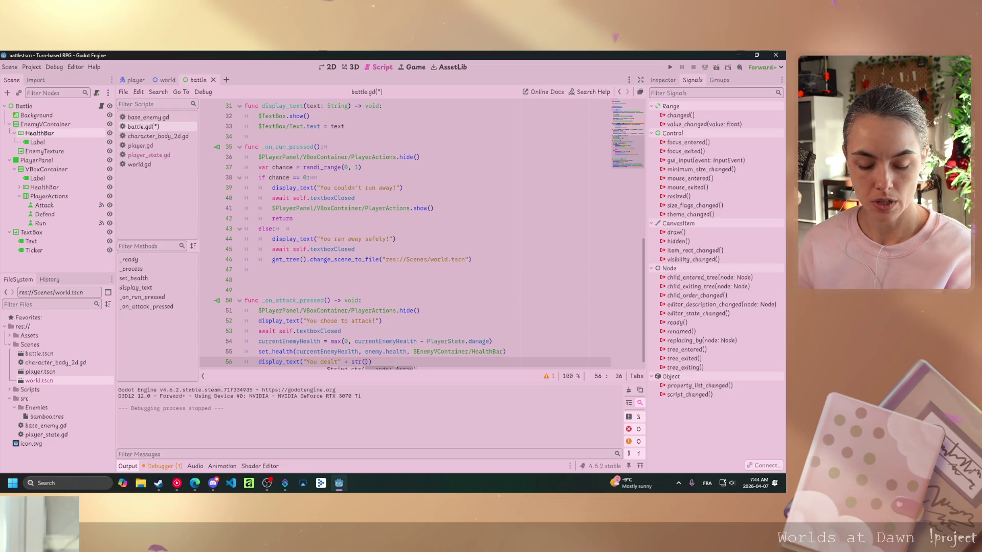
text(PlayerState.damage)
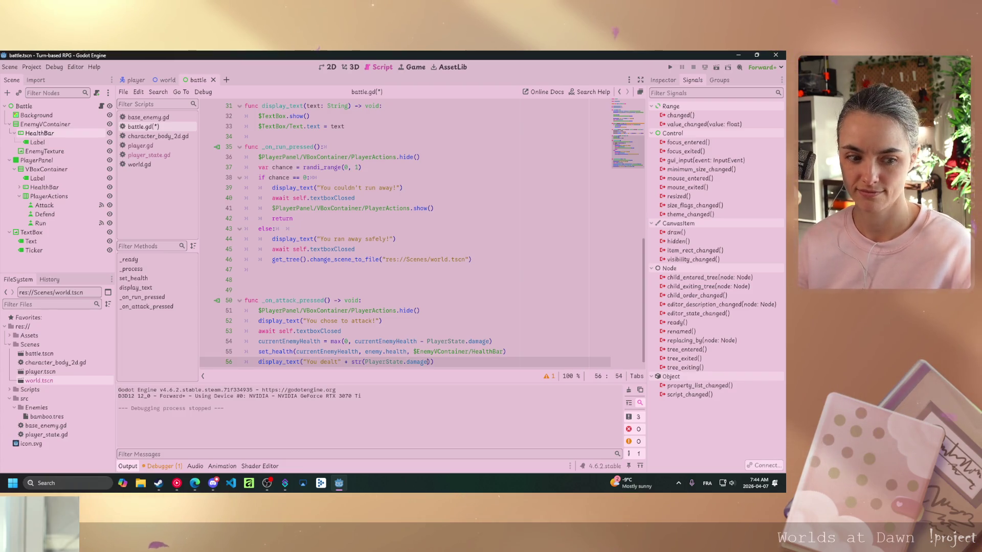
mouse_move(394, 361)
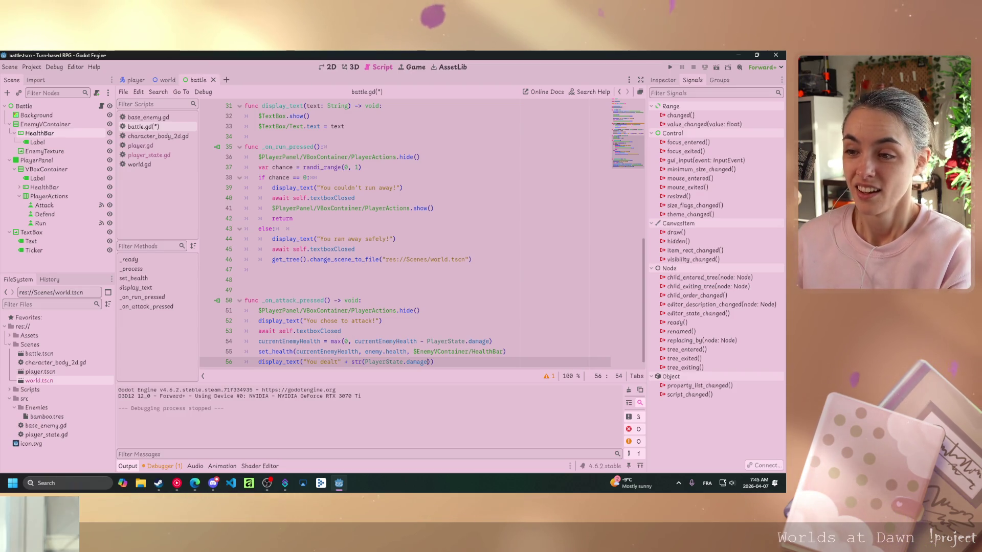
Add a space after "You dealt" and correct st to str in the damage message
scroll(419, 230, down, 1)
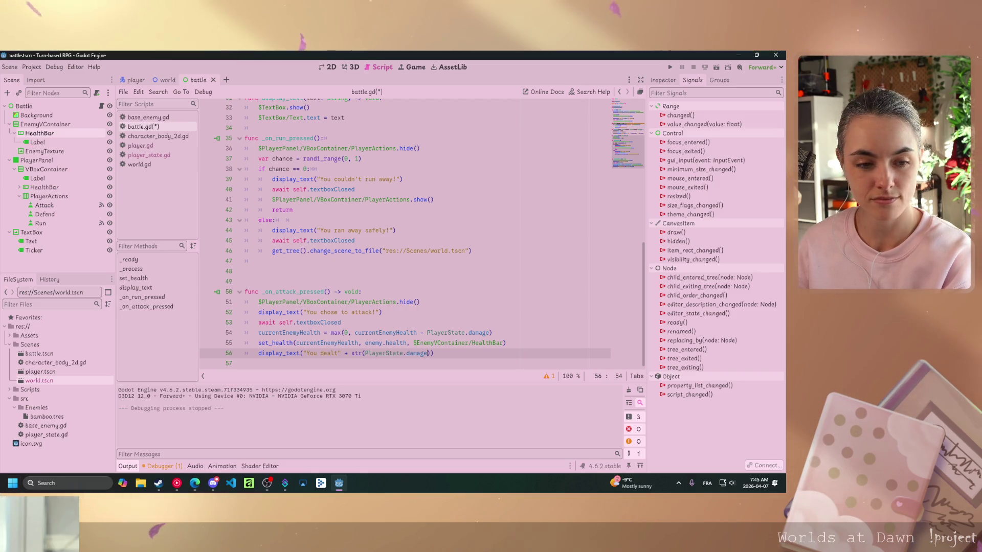
key(alt+Tab)
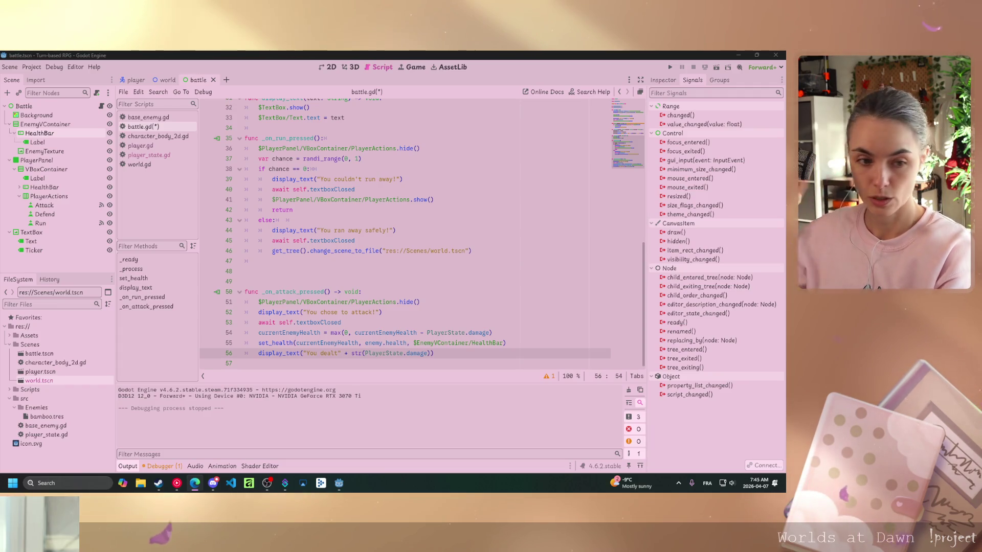
click(338, 352)
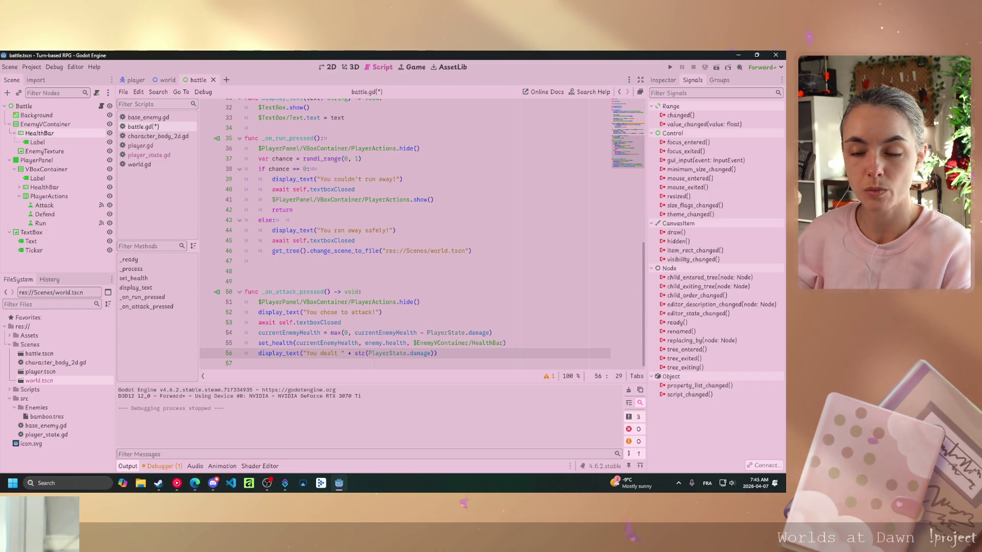
drag(432, 353, 362, 353)
text(r)
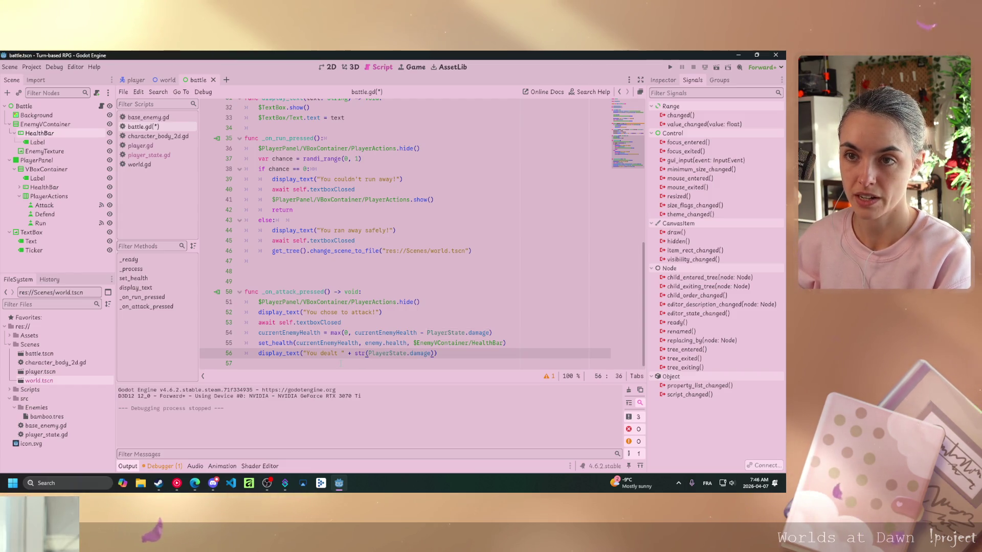
Copy await self.textboxClosed from line 45 onto the line after the damage message
drag(272, 240, 355, 240)
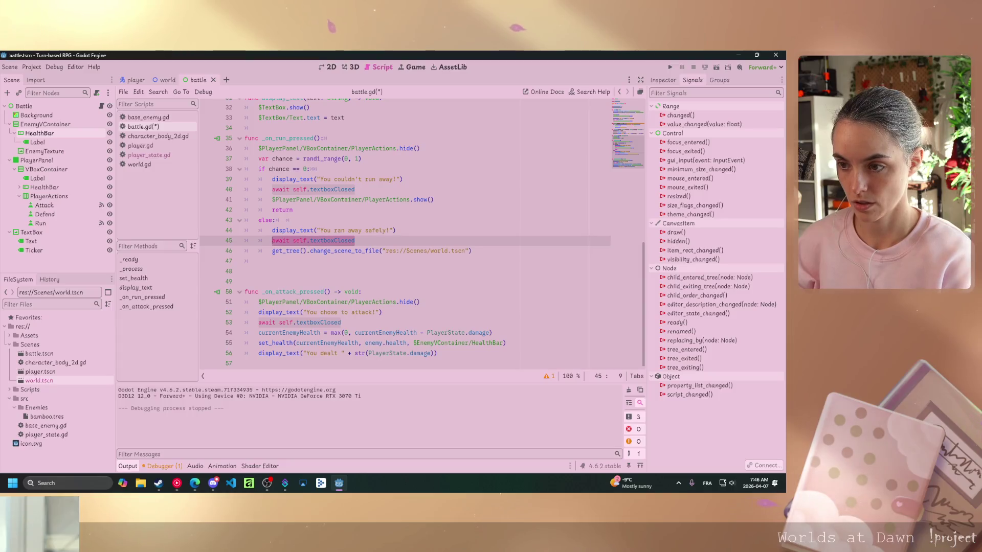
key(ctrl+c)
click(306, 363)
key(ctrl+v)
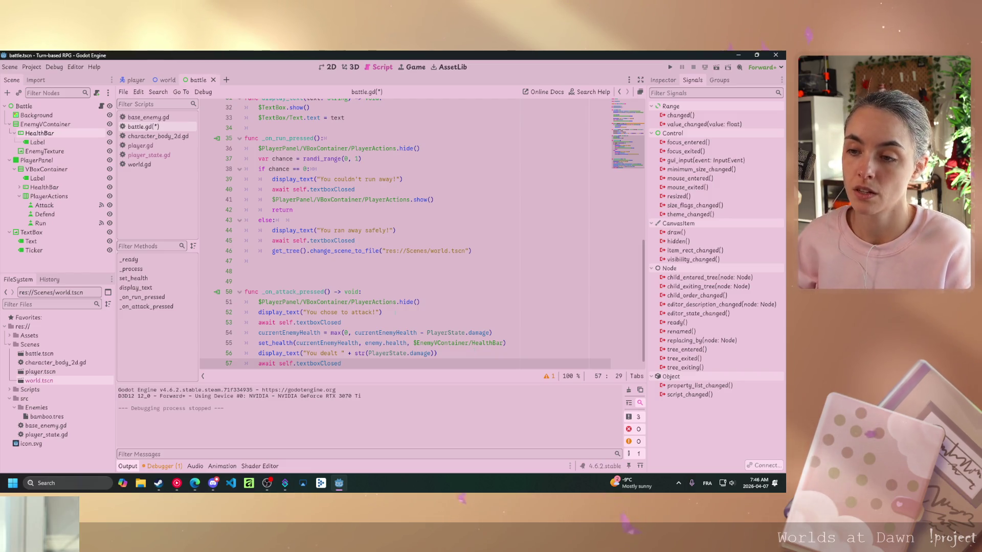
Save battle.gd and run the current scene to test the attack
click(380, 312)
key(ctrl+s)
click(703, 70)
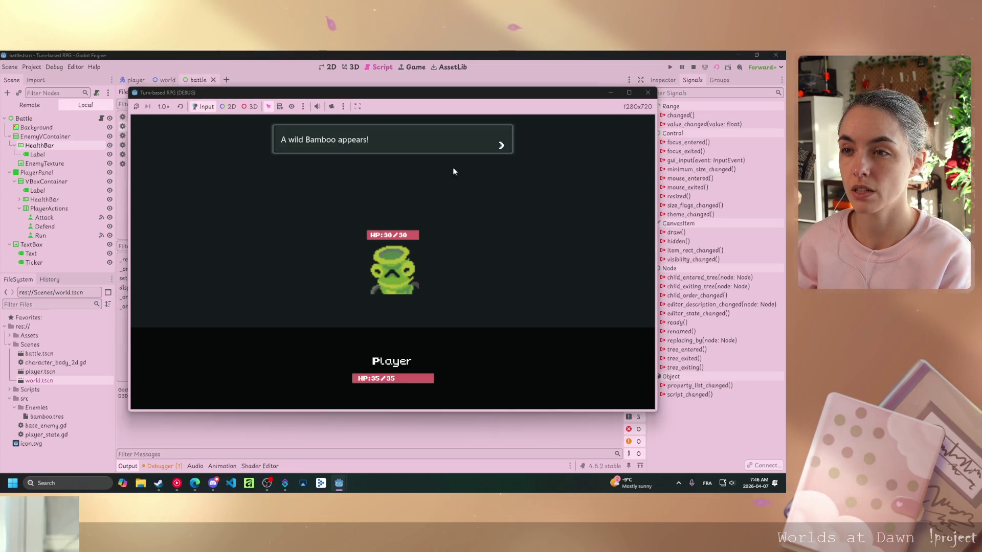
Attack the Bamboo in the test battle, confirm 'You dealt 5' and HP 0/30, then close the game
click(500, 197)
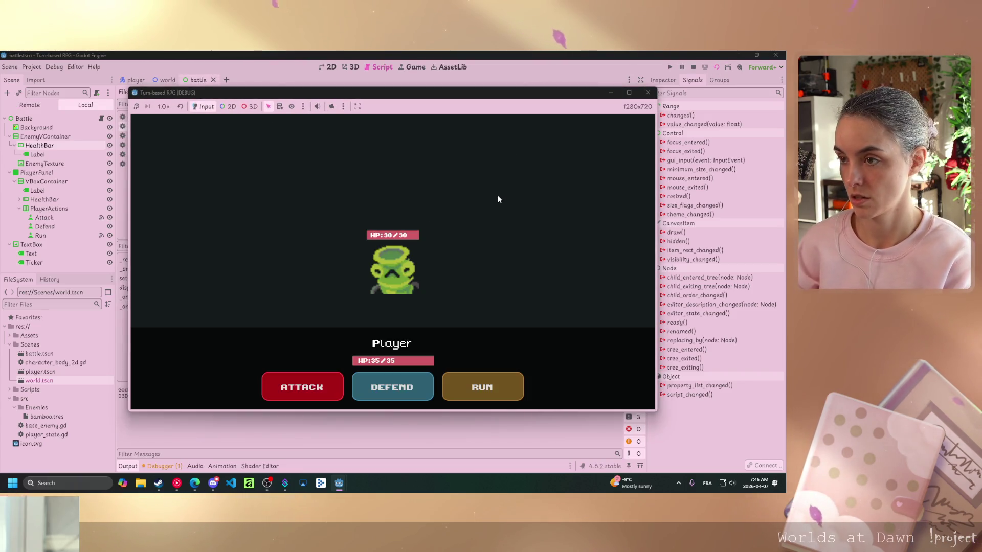
click(302, 392)
click(473, 241)
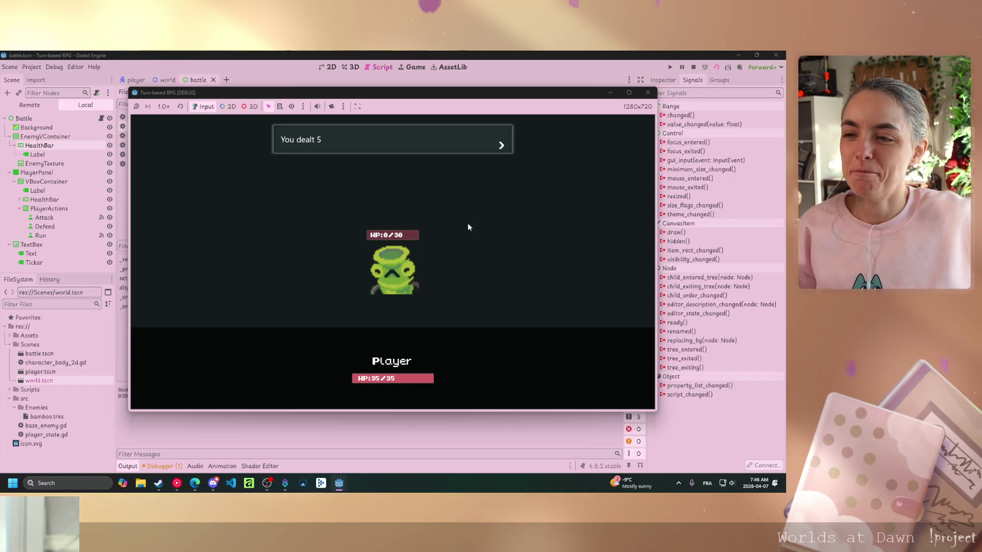
click(468, 227)
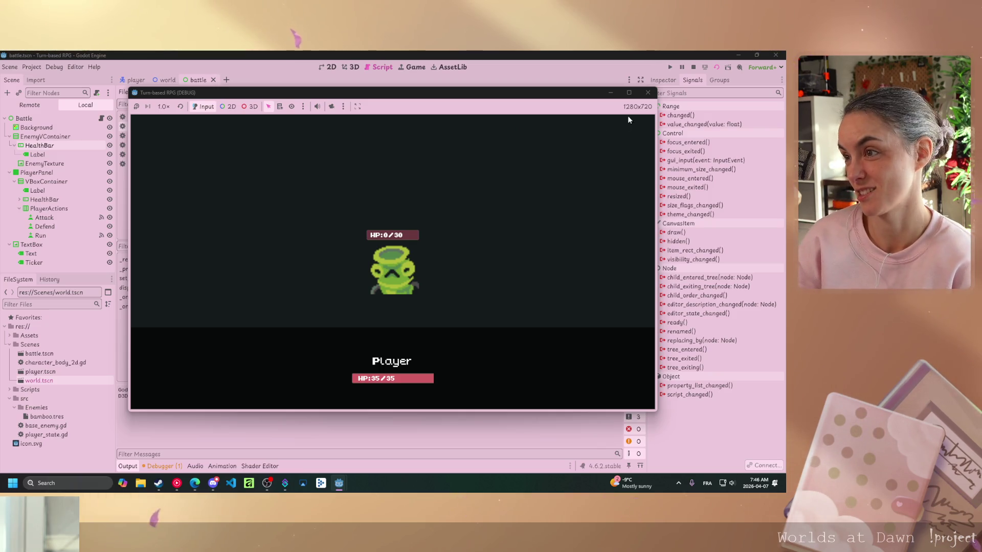
click(648, 92)
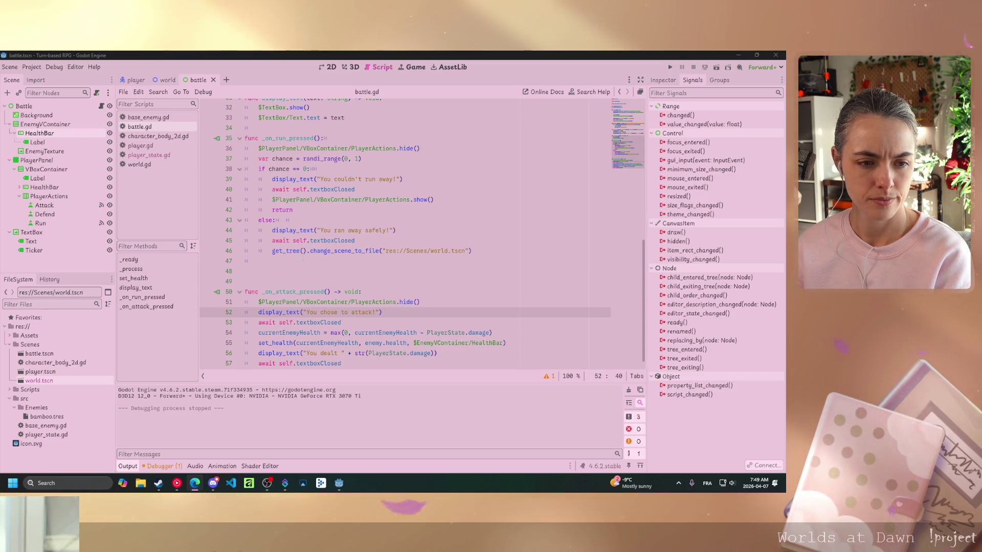
scroll(302, 222, up, 10)
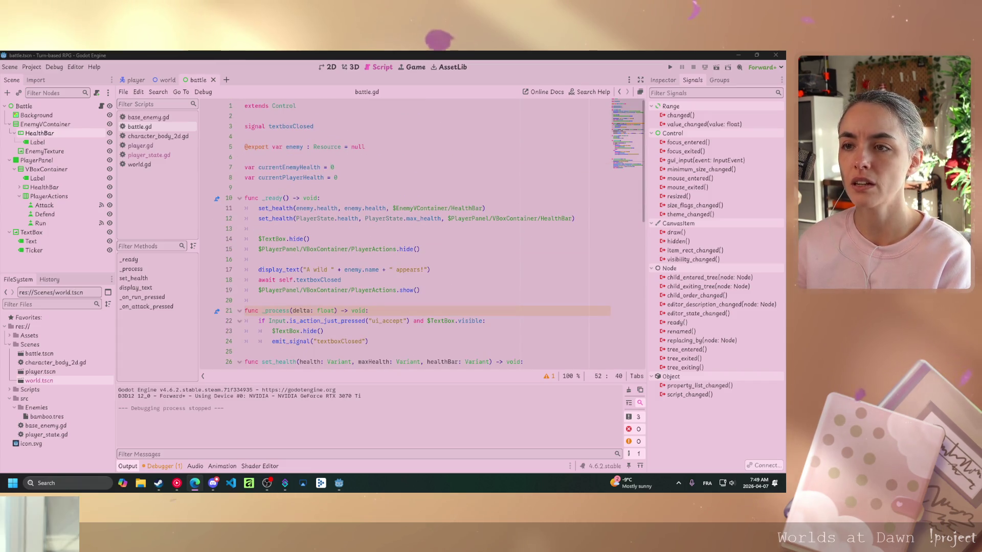
Set currentEnemyHealth = enemy.health on a new line in _ready
click(331, 167)
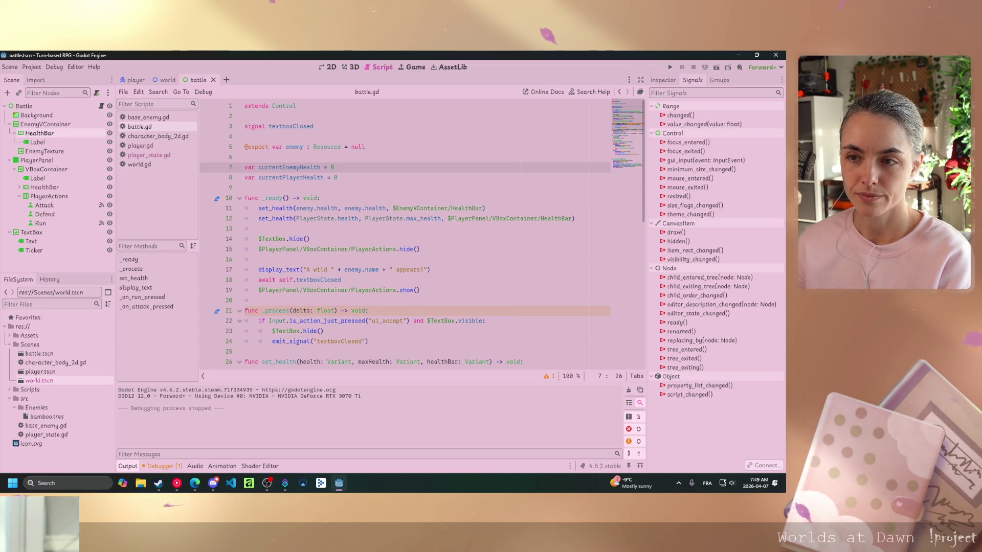
click(352, 230)
key(Return)
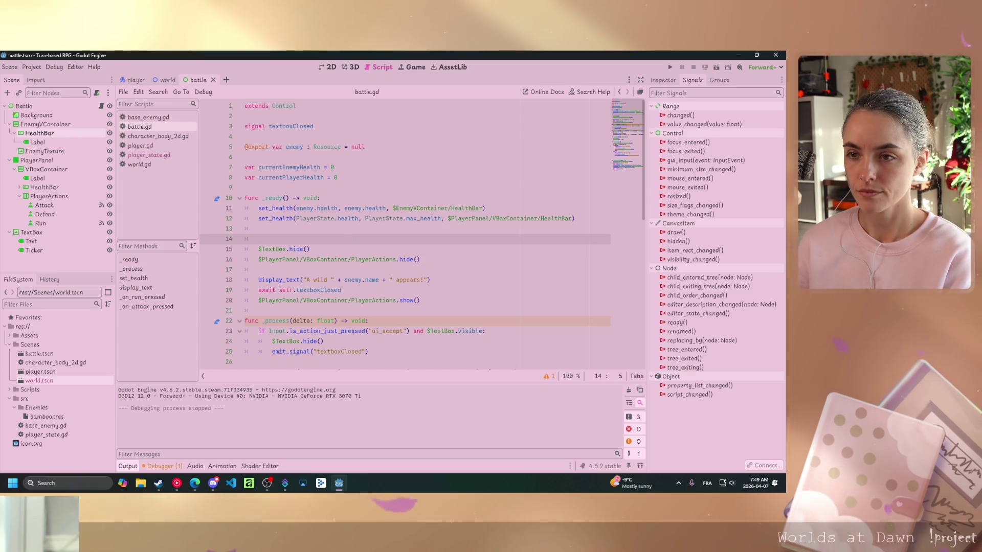
key(Up)
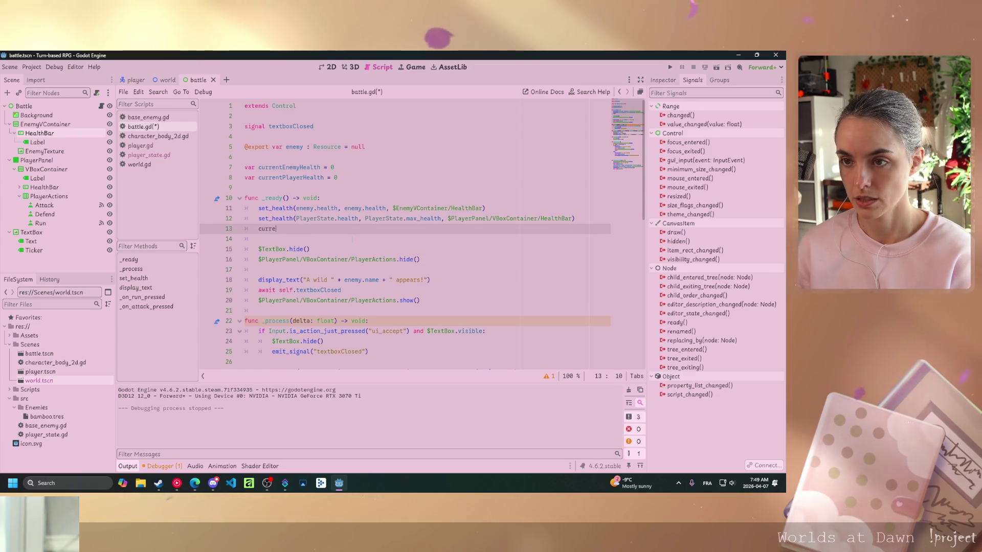
text(urrent)
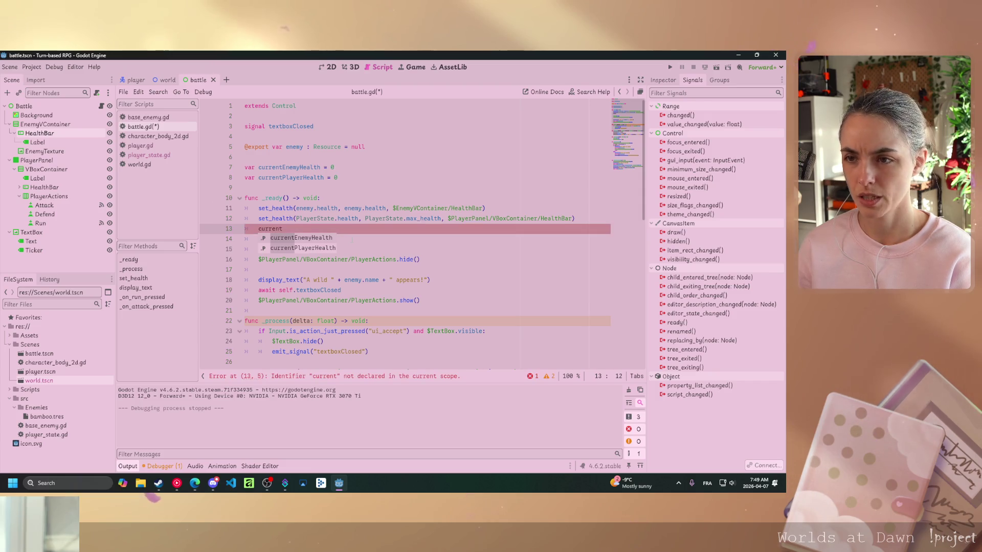
key(Return)
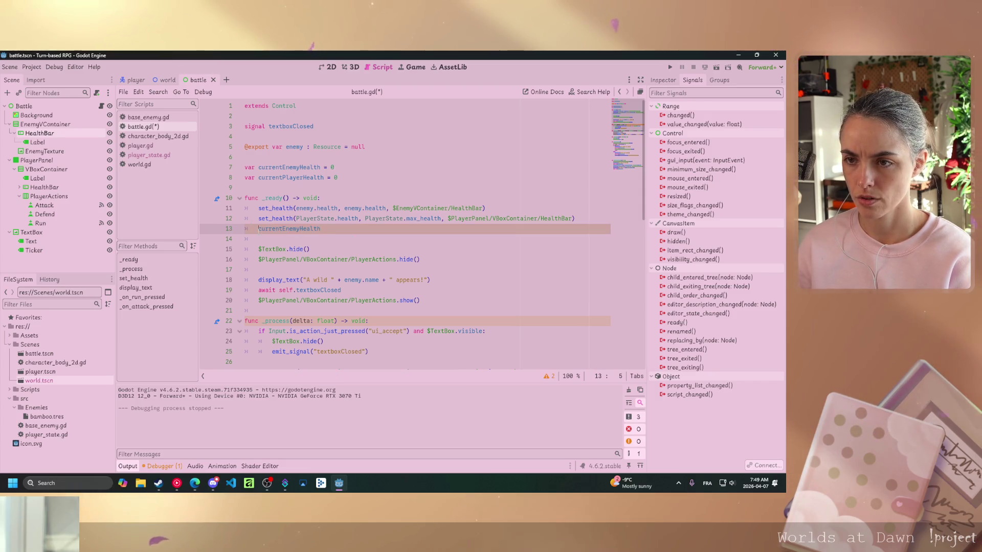
key(Return)
key(End)
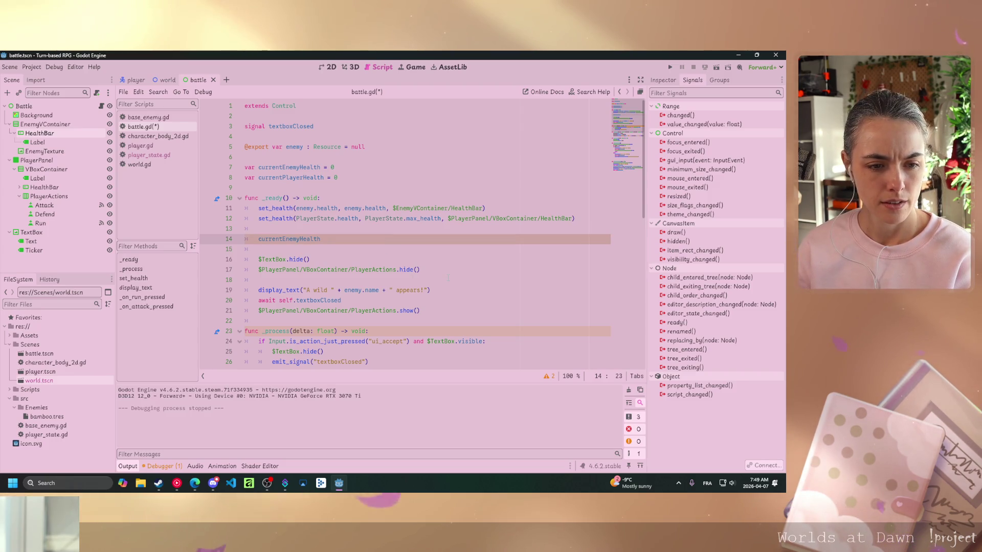
text( = enemy)
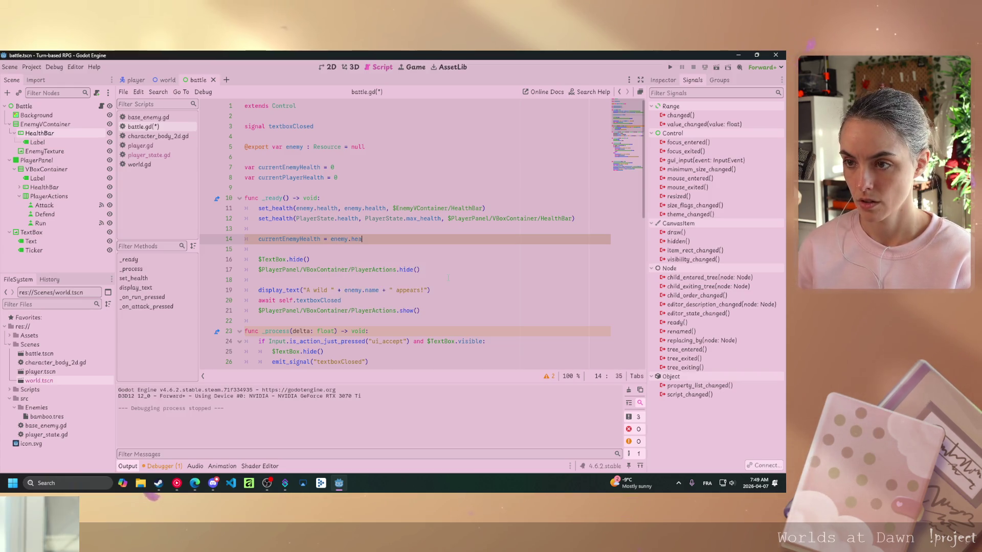
text(.health)
key(Return)
Add currentPlayerHealth = PlayerState.health below it and save battle.gd
text(cu)
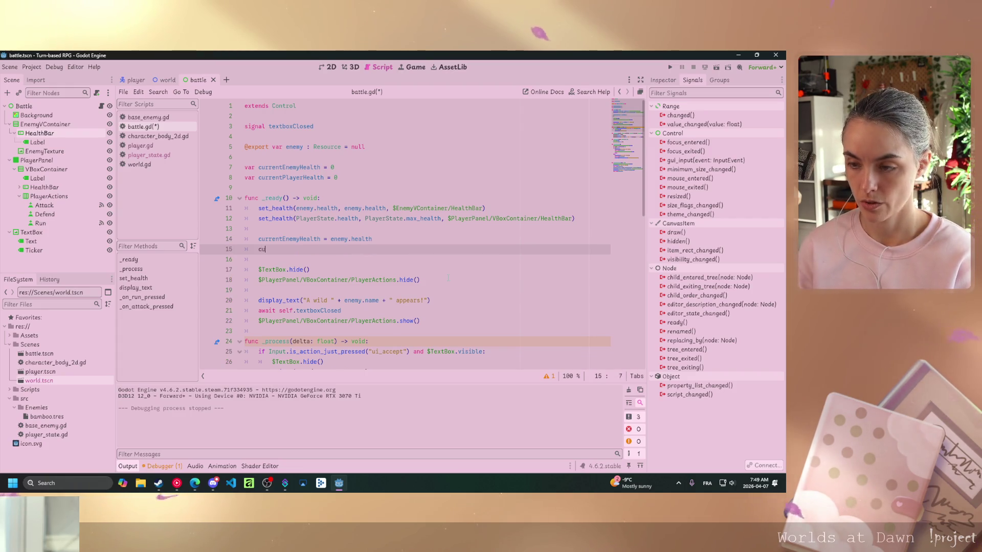
text(rrentP)
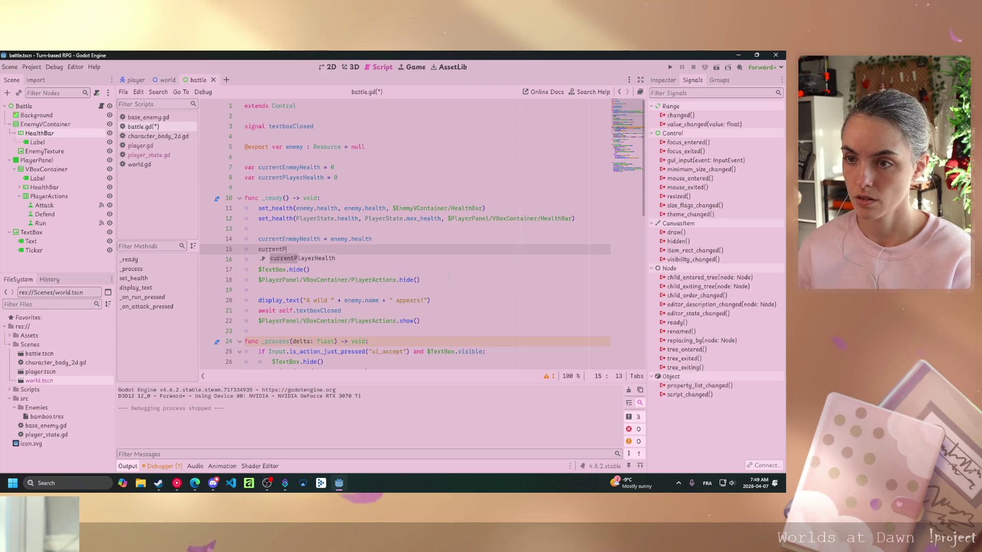
key(Return)
text(= )
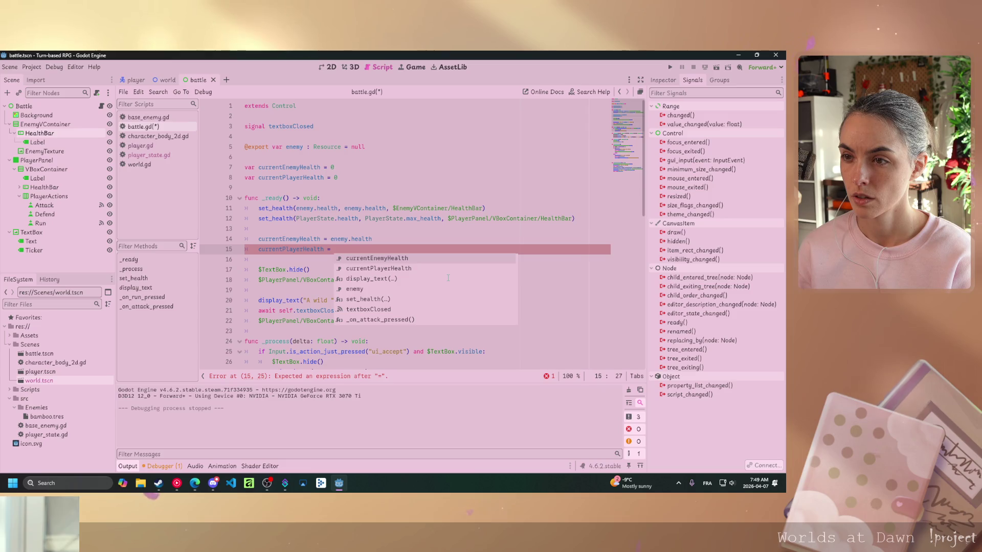
text(P)
text(layerState.)
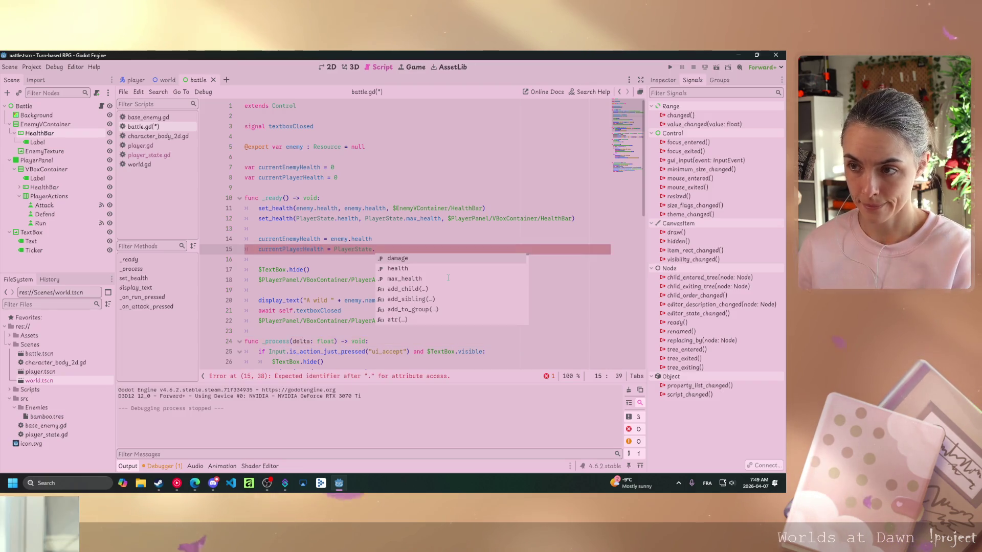
key(Return)
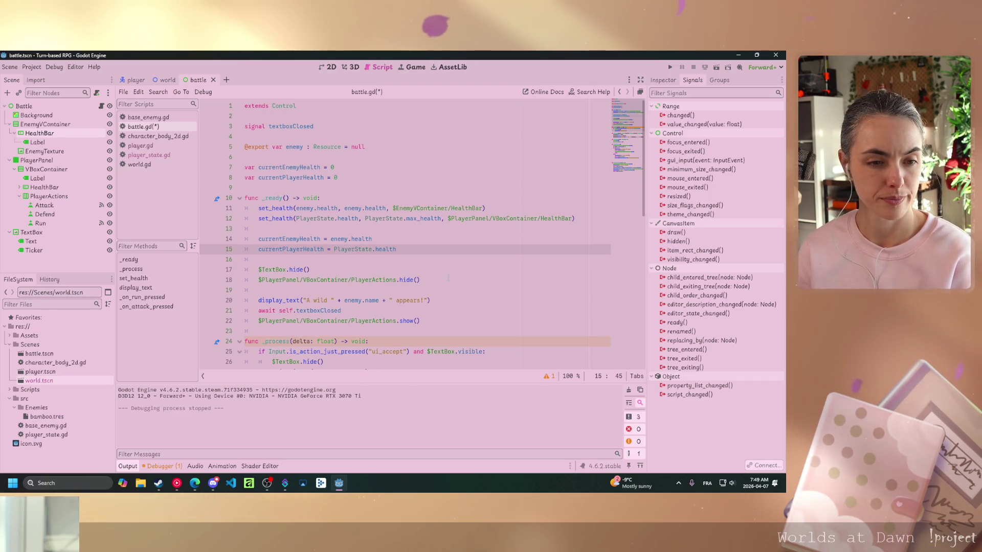
key(ctrl+s)
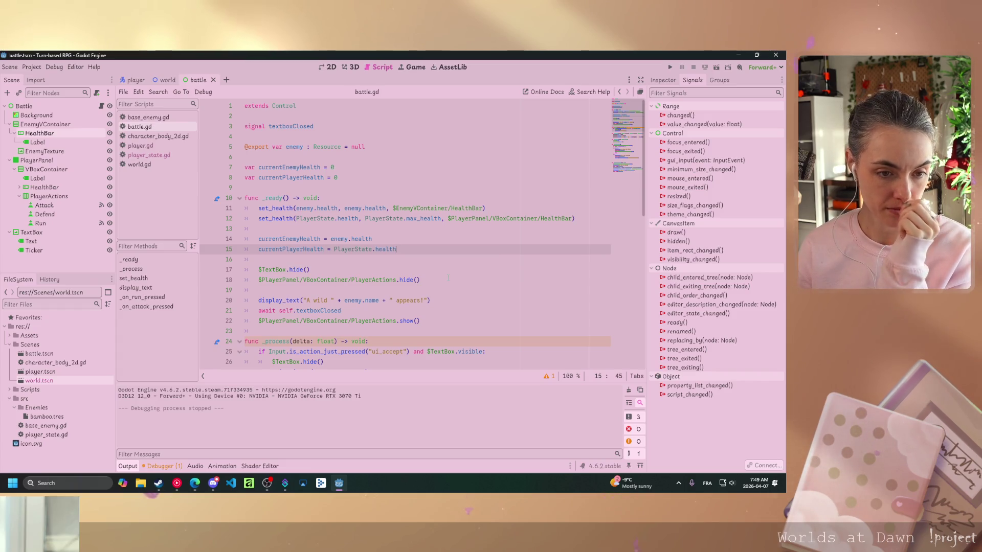
click(716, 68)
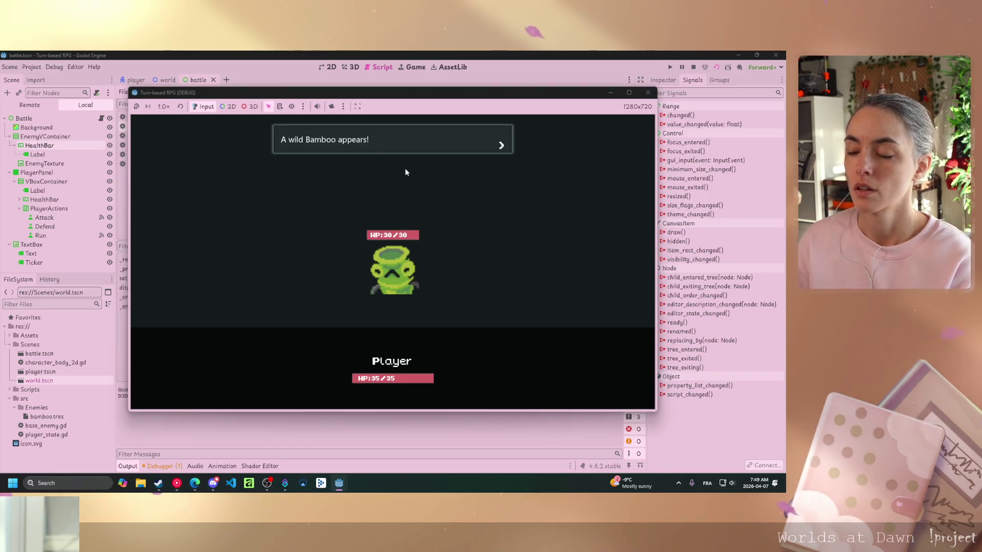
click(403, 170)
click(320, 387)
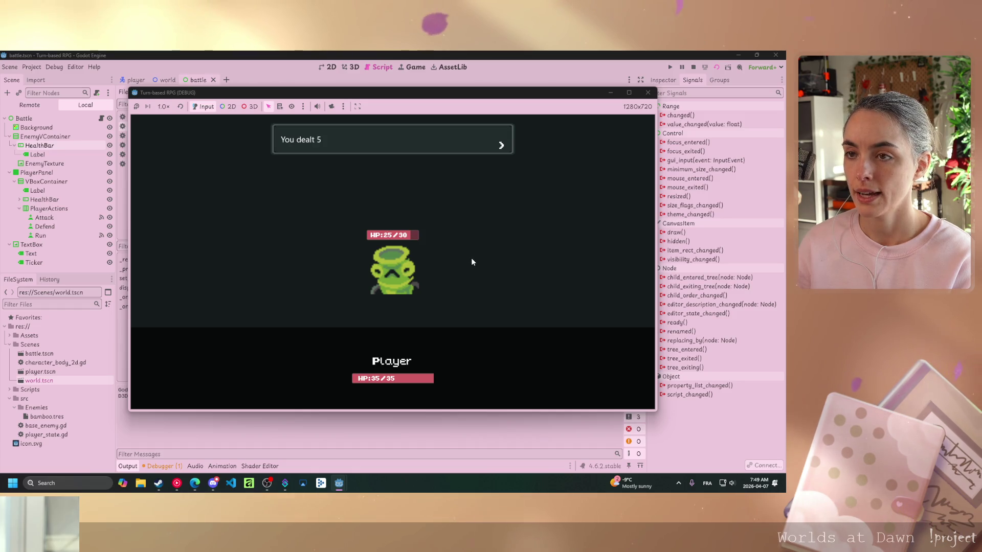
click(471, 261)
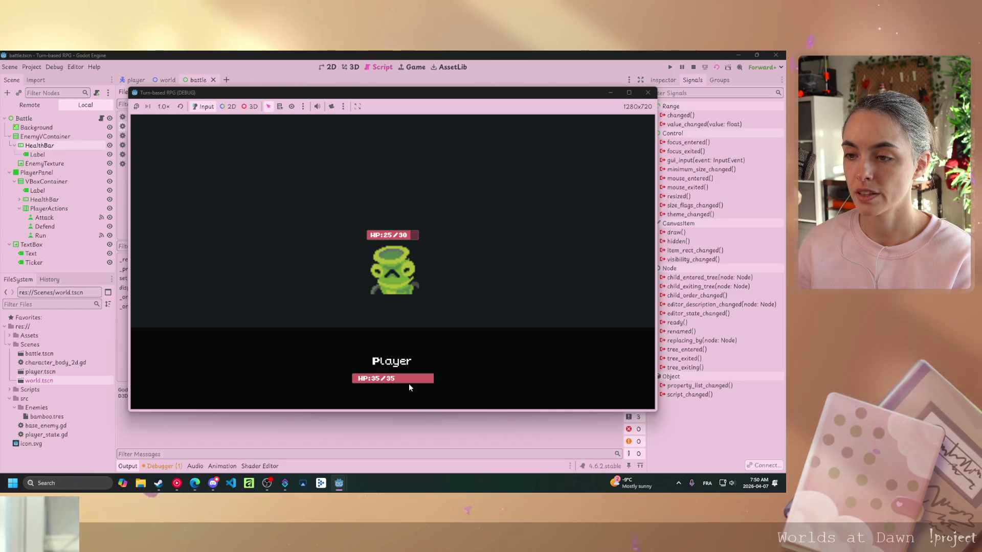
click(648, 92)
scroll(419, 230, down, 10)
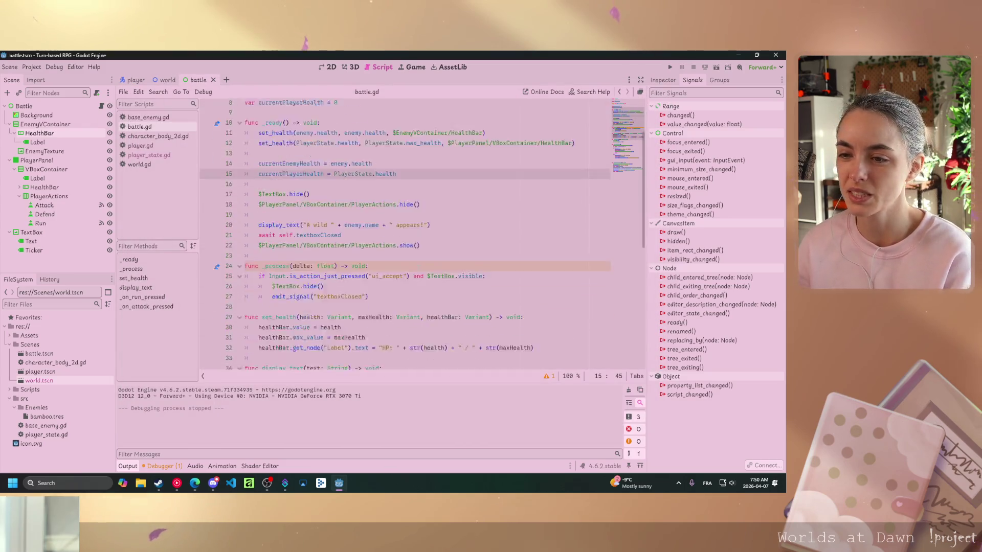
Append PlayerActions.show() to the end of _on_attack_pressed and save battle.gd
mouse_move(436, 291)
mouse_down()
mouse_move(286, 301)
mouse_move(259, 291)
mouse_up()
key(ctrl+c)
click(386, 353)
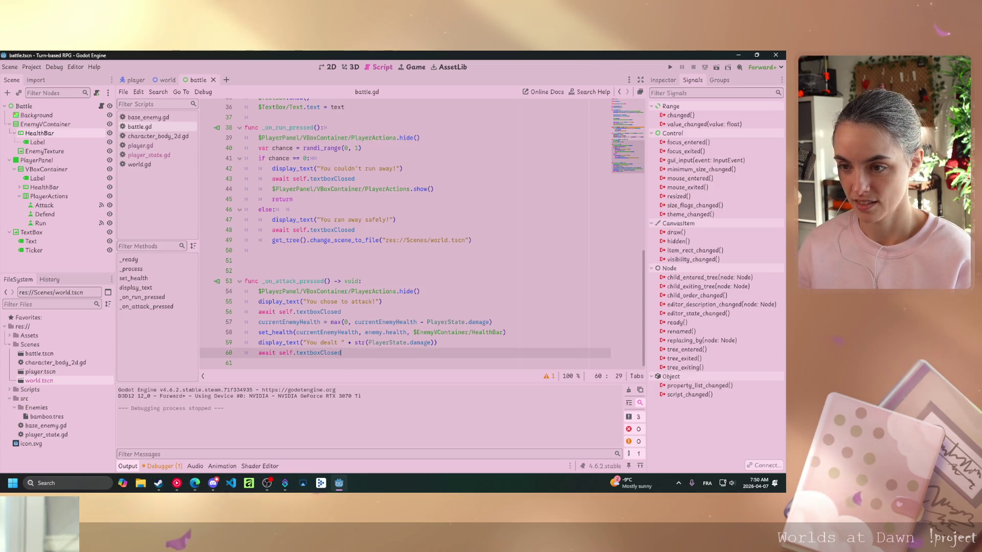
key(Return)
key(ctrl+v)
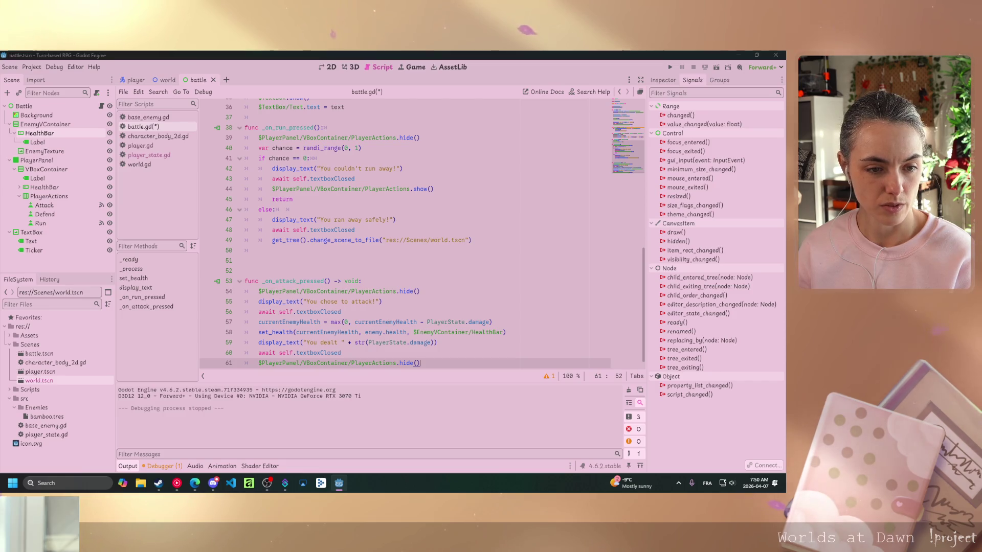
click(400, 363)
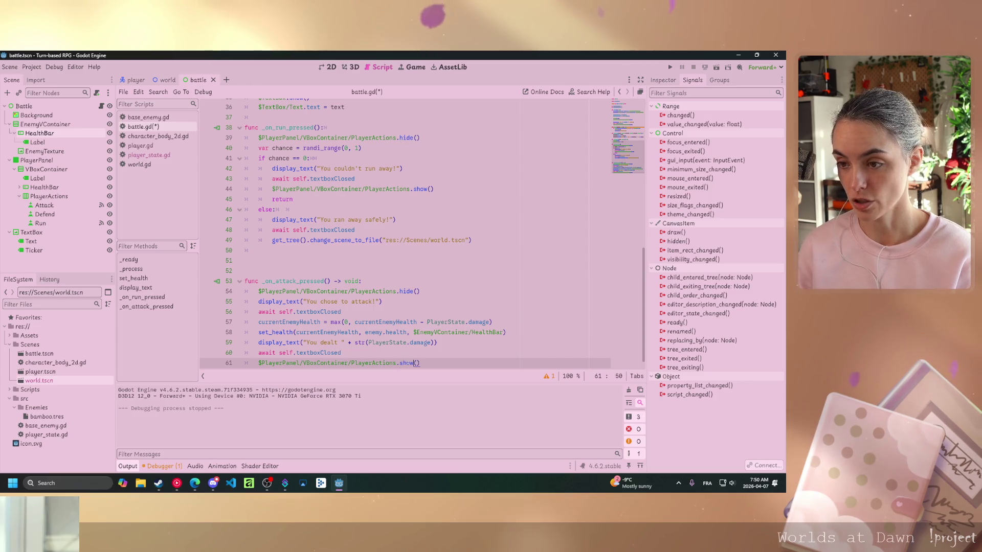
key(ctrl+s)
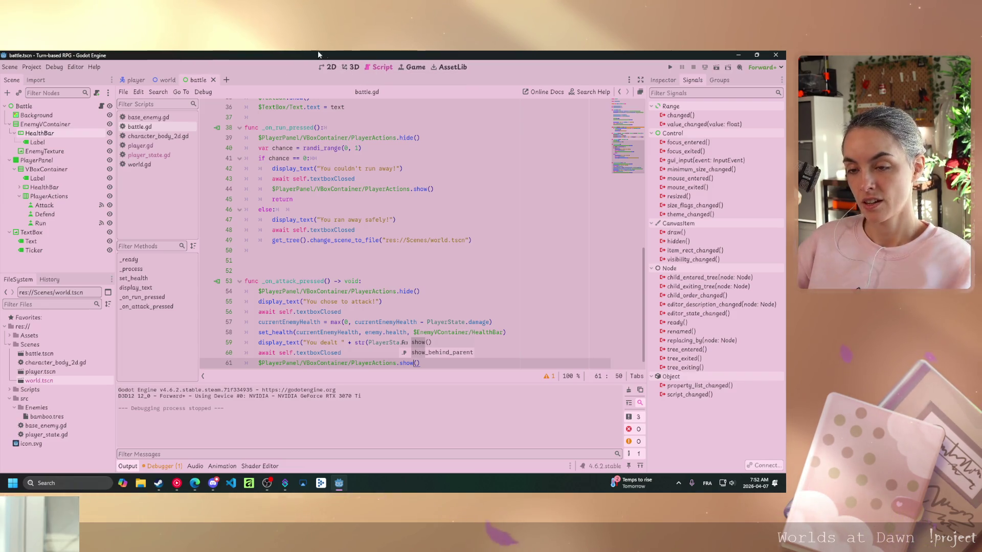
click(355, 301)
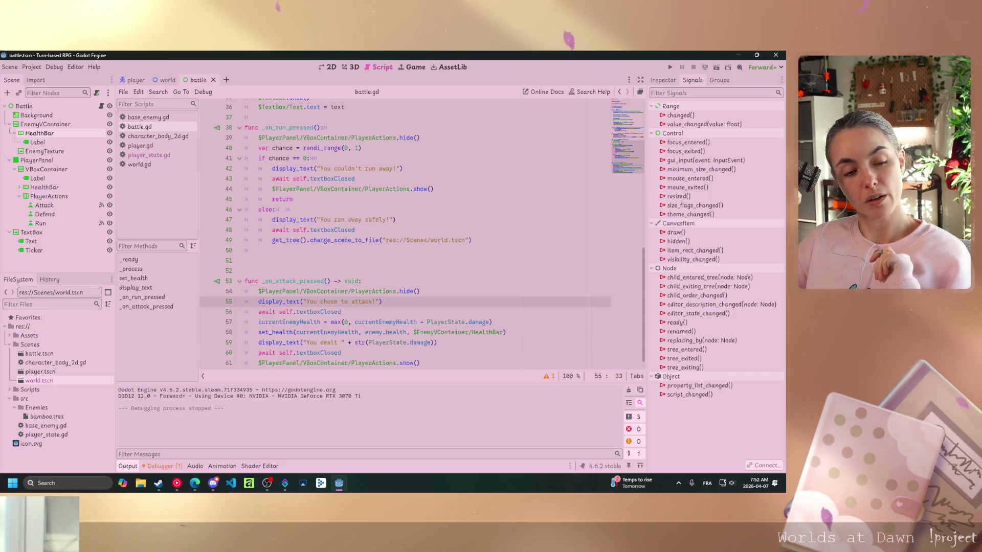
key(alt+Tab)
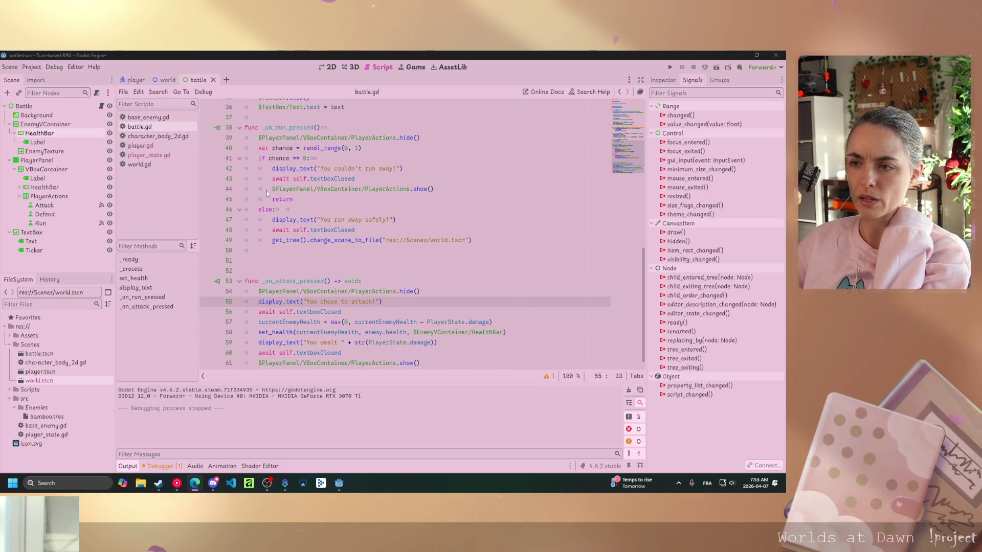
Declare func enemy_turn() -> void: above _on_run_pressed
click(332, 117)
scroll(332, 117, up, 5)
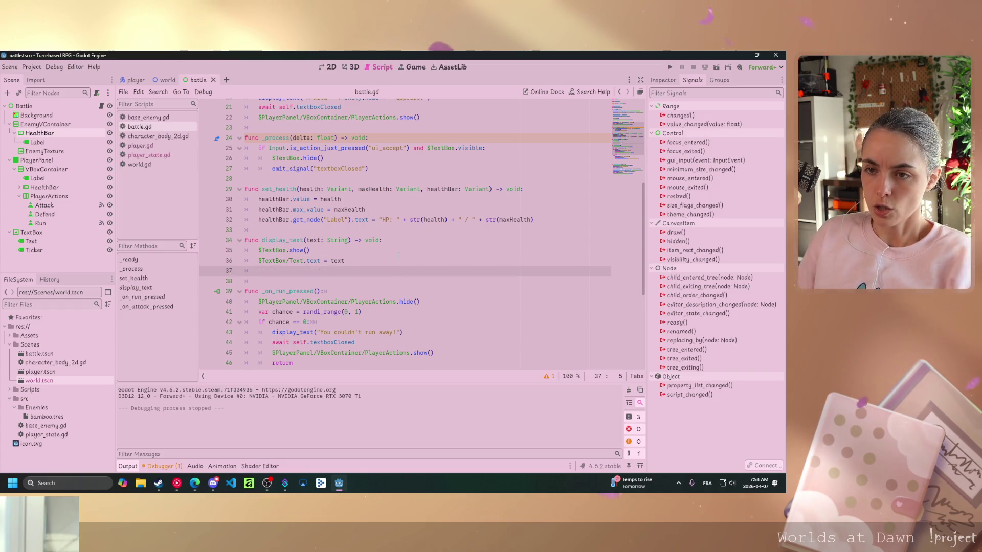
key(Return)
key(Return)
key(Up)
text(func )
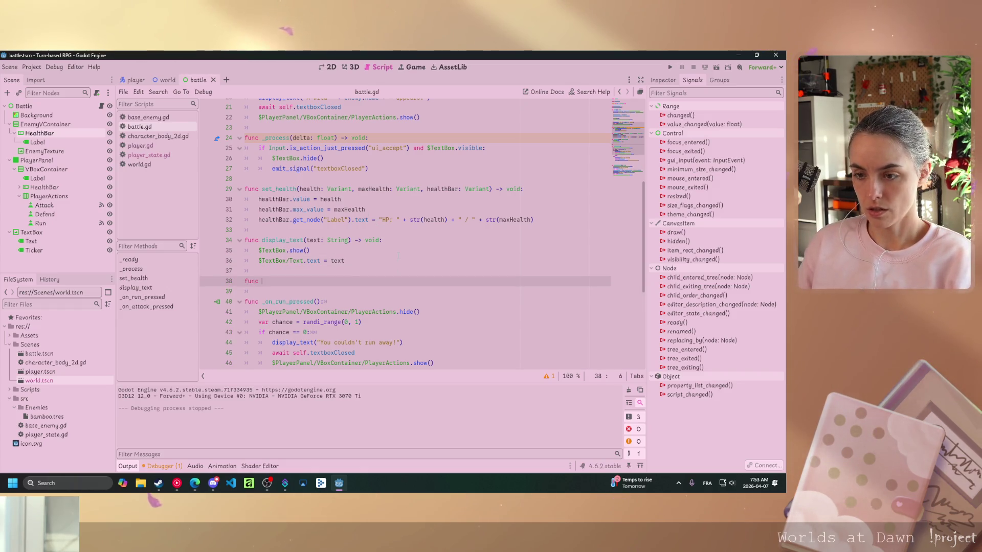
text(enemy_turn)
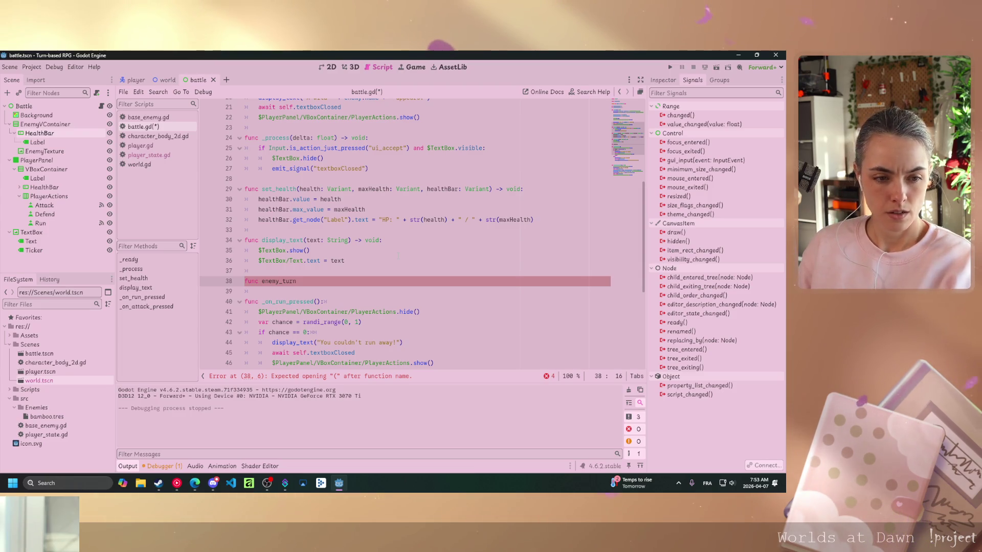
text(())
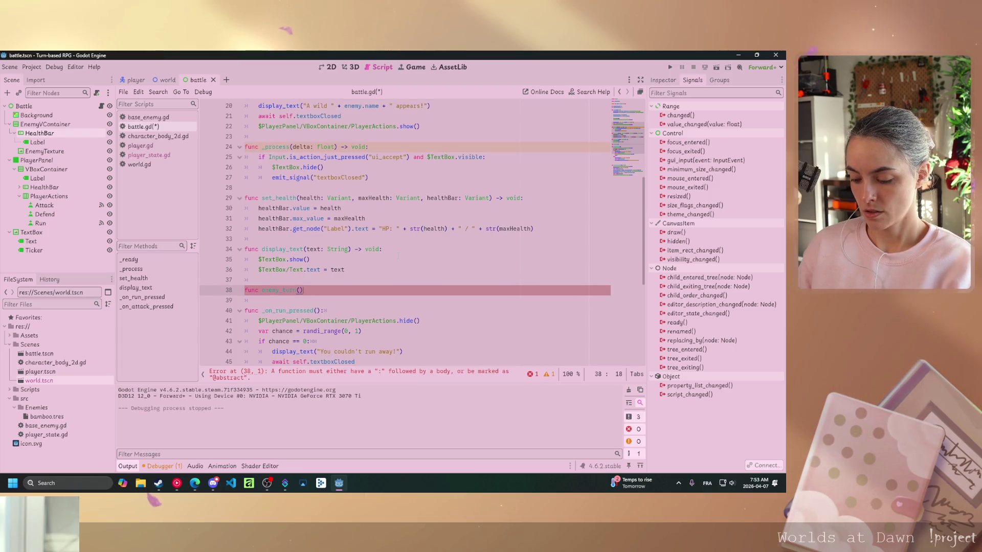
text( -> void)
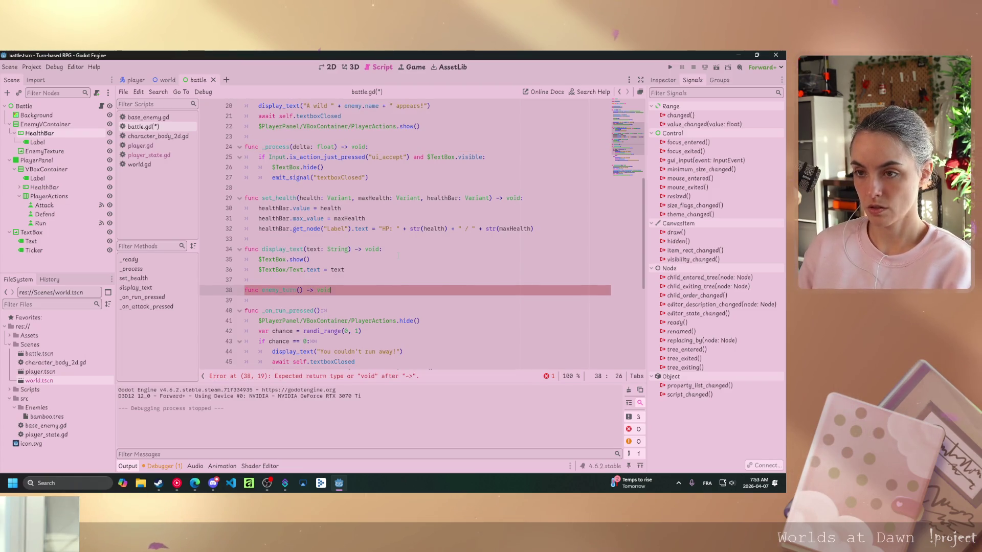
text(:)
key(Return)
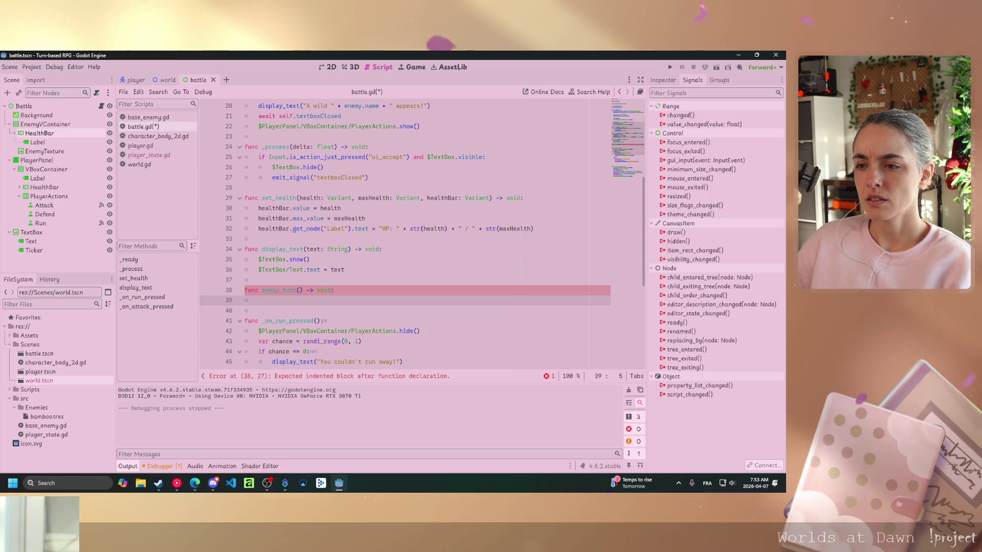
Copy $PlayerPanel/VBoxContainer/PlayerActions.hide() from the run handler into enemy_turn's body
drag(419, 331, 306, 331)
key(ctrl+c)
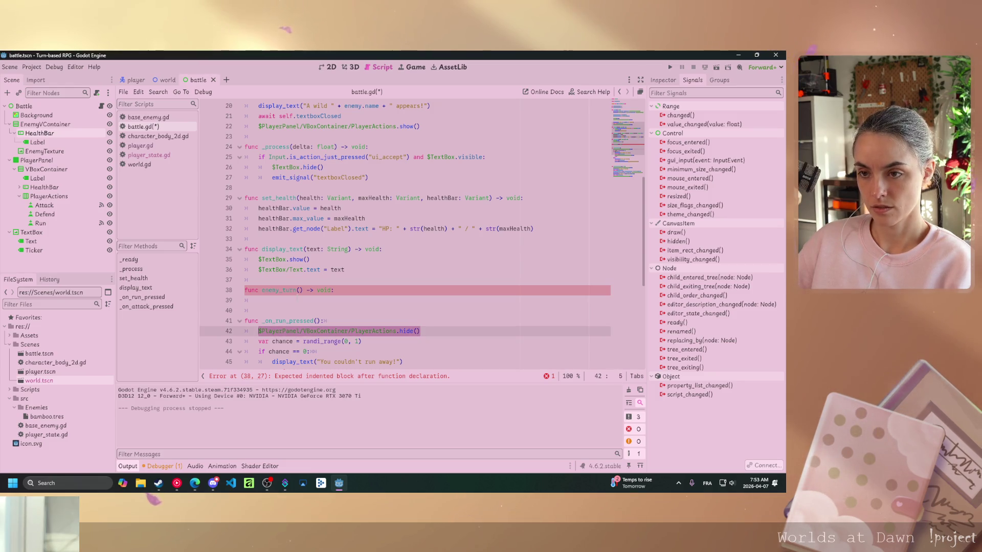
click(259, 300)
key(ctrl+v)
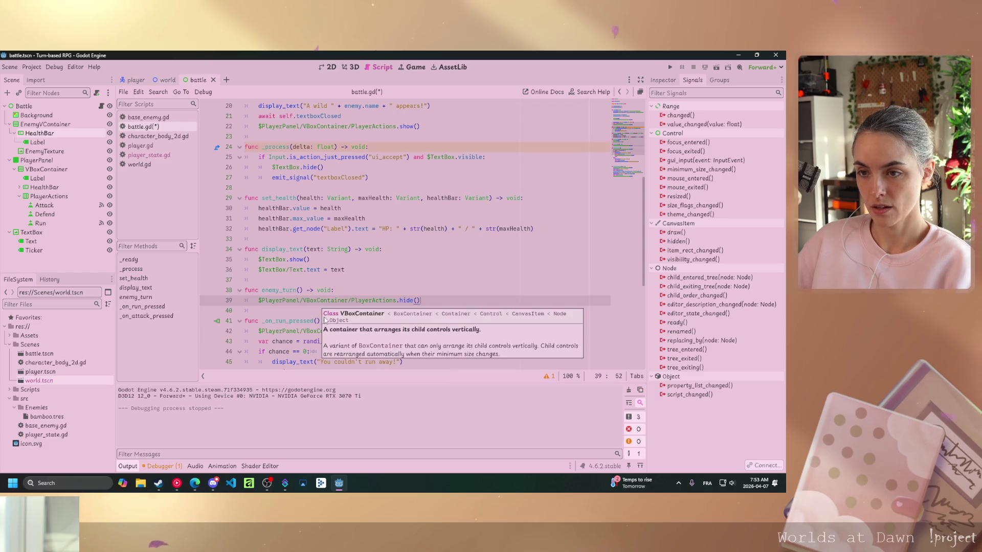
click(272, 321)
key(alt+Tab)
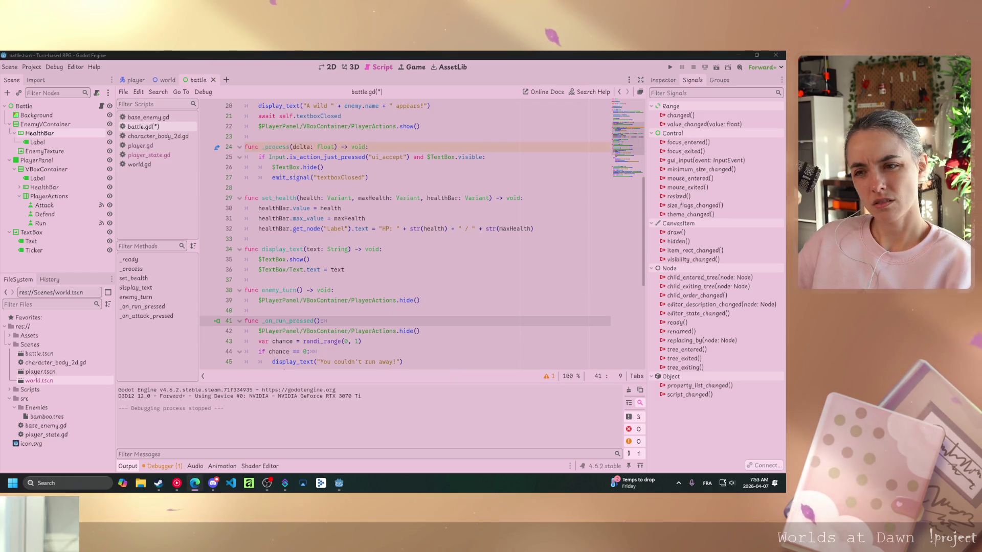
click(385, 301)
click(252, 310)
drag(420, 300, 259, 300)
Begin a new function declaration on an unindented line below enemy_turn
click(346, 341)
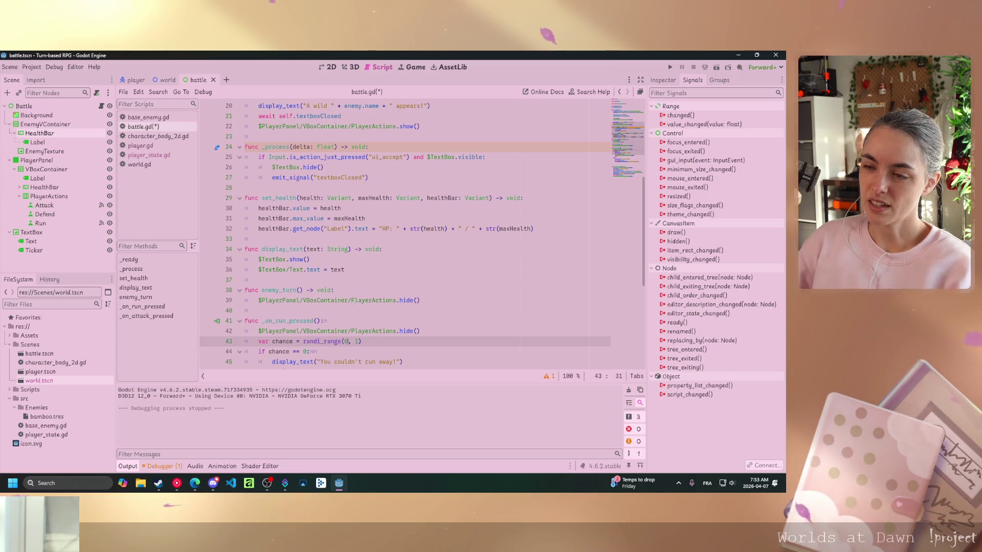
scroll(409, 230, down, 7)
click(421, 352)
key(Return)
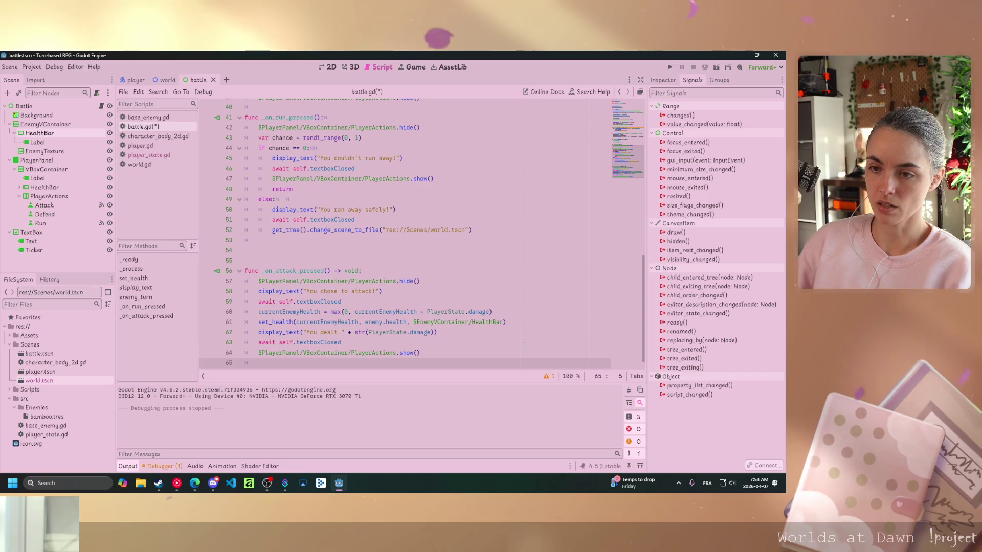
key(BackSpace)
key(BackSpace)
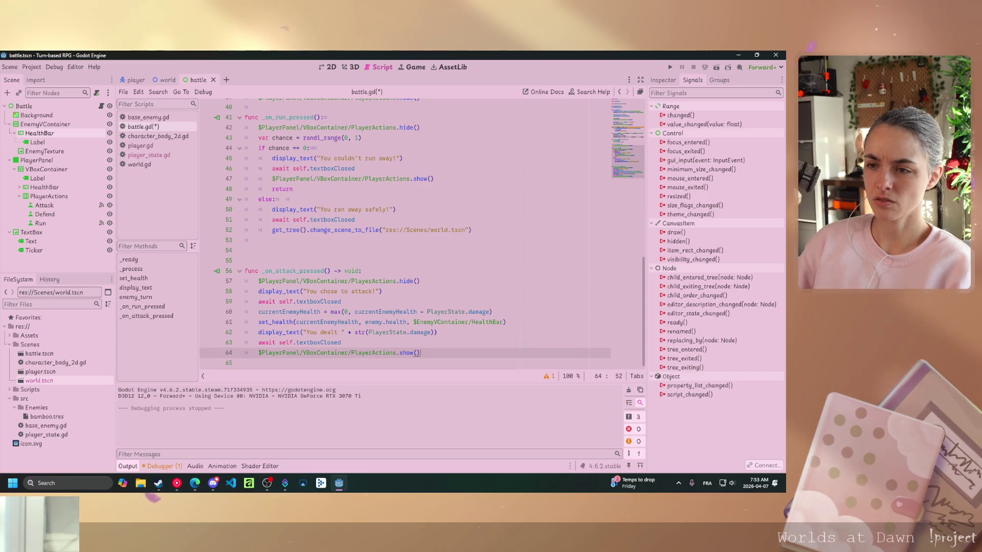
scroll(409, 230, up, 6)
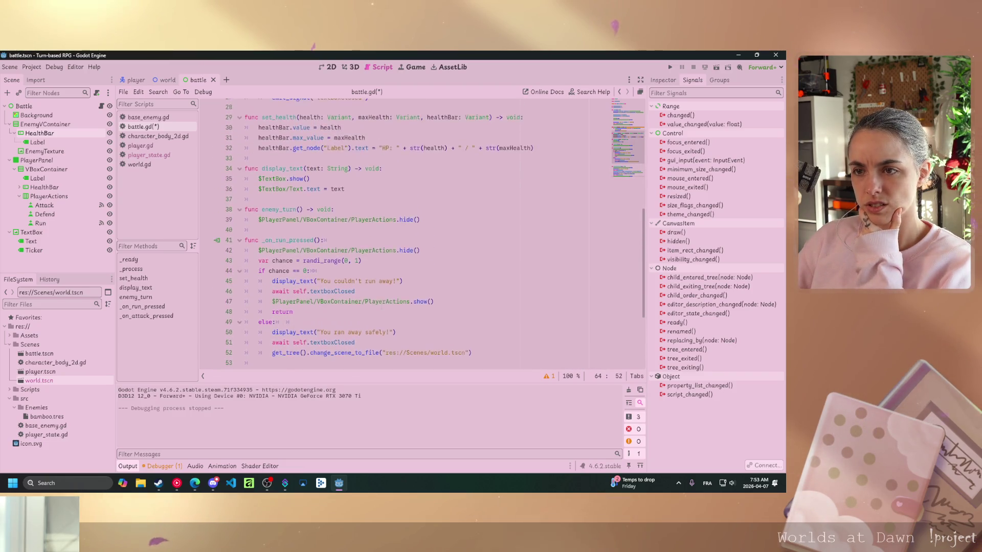
scroll(409, 230, down, 1)
click(460, 250)
key(Return)
key(Return)
key(BackSpace)
text(func)
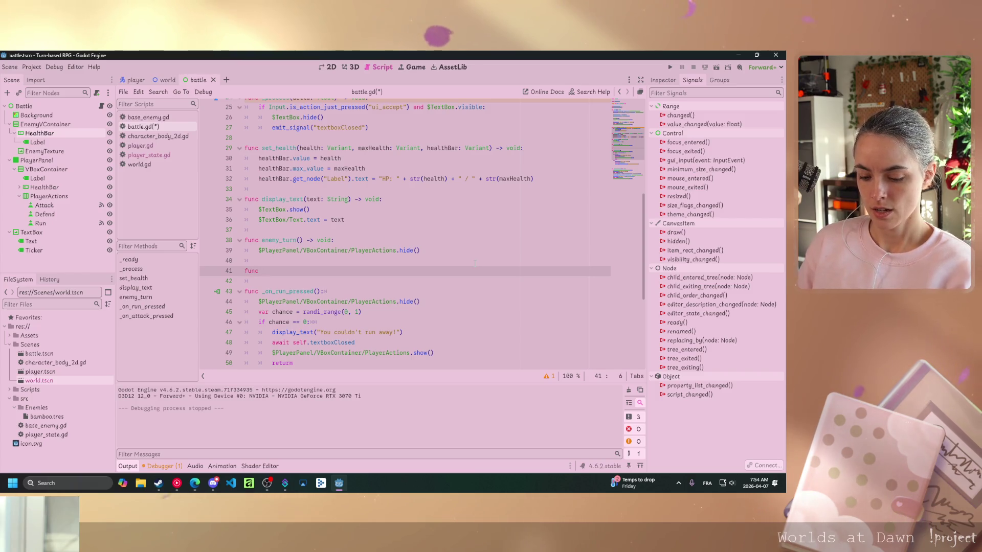
text(hide_)
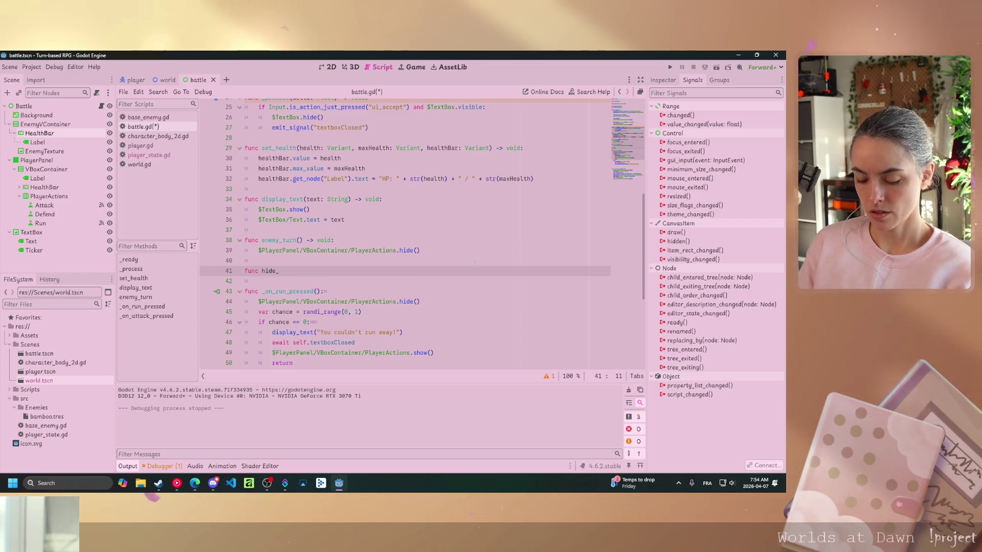
text(buttons())
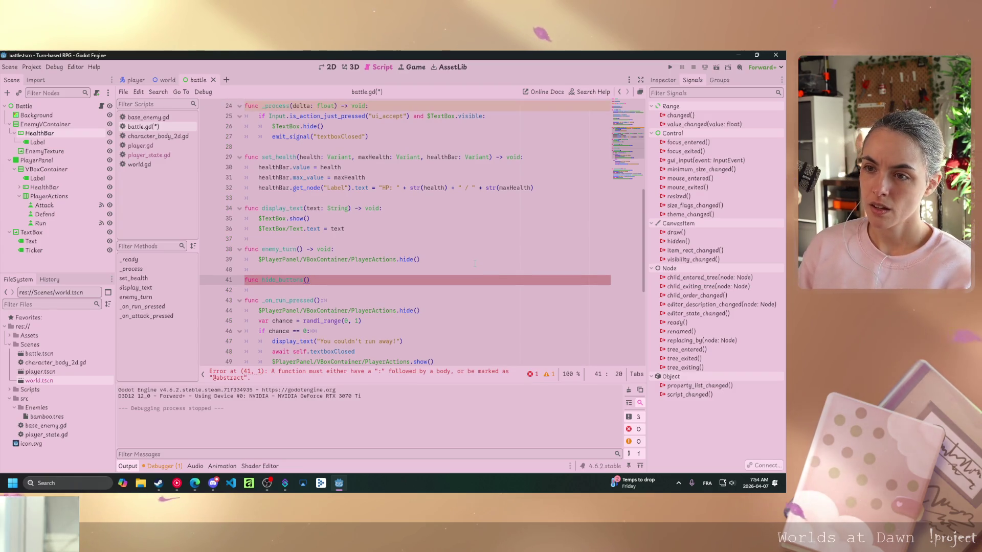
text( ->)
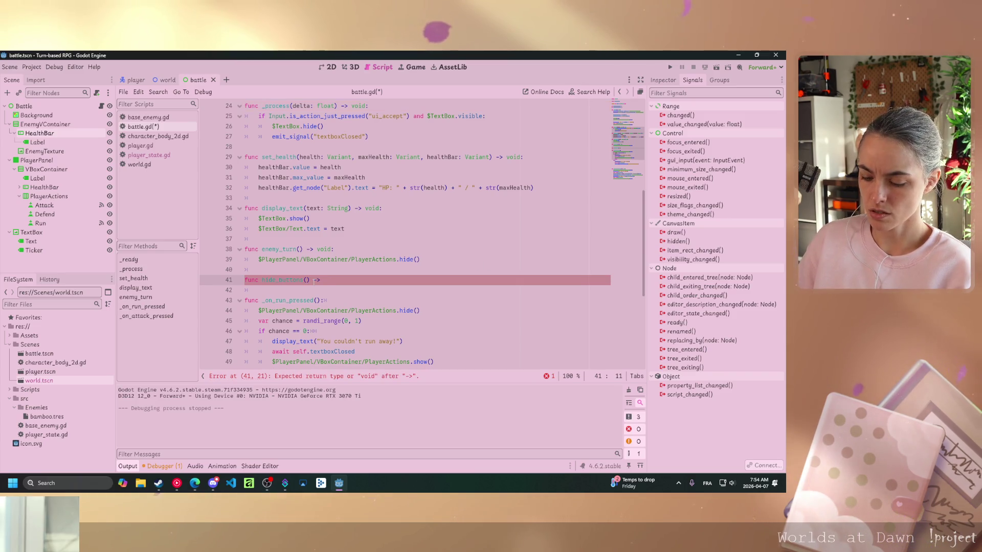
text(player_)
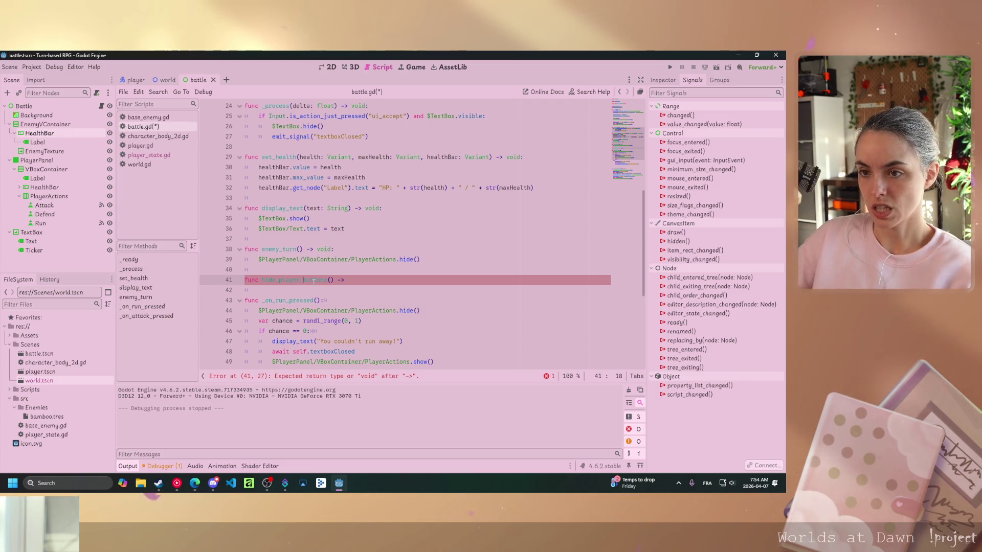
text( id:)
Complete hide_player_buttons() -> void: and move PlayerActions.hide() from enemy_turn into its body
key(Return)
drag(420, 260, 260, 259)
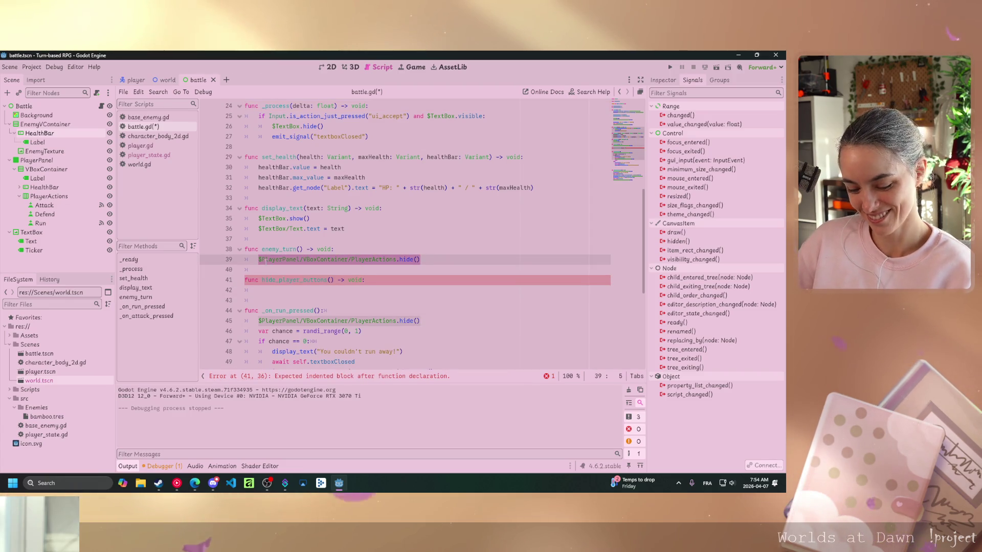
key(ctrl+x)
click(277, 290)
key(ctrl+v)
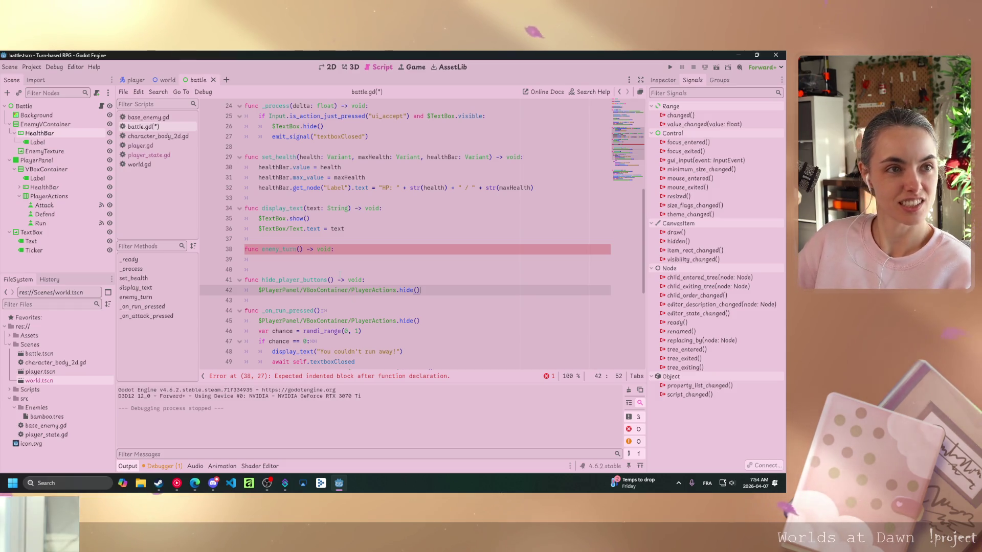
Call hide_player_buttons() in enemy_turn and save battle.gd
scroll(340, 274, down, 3)
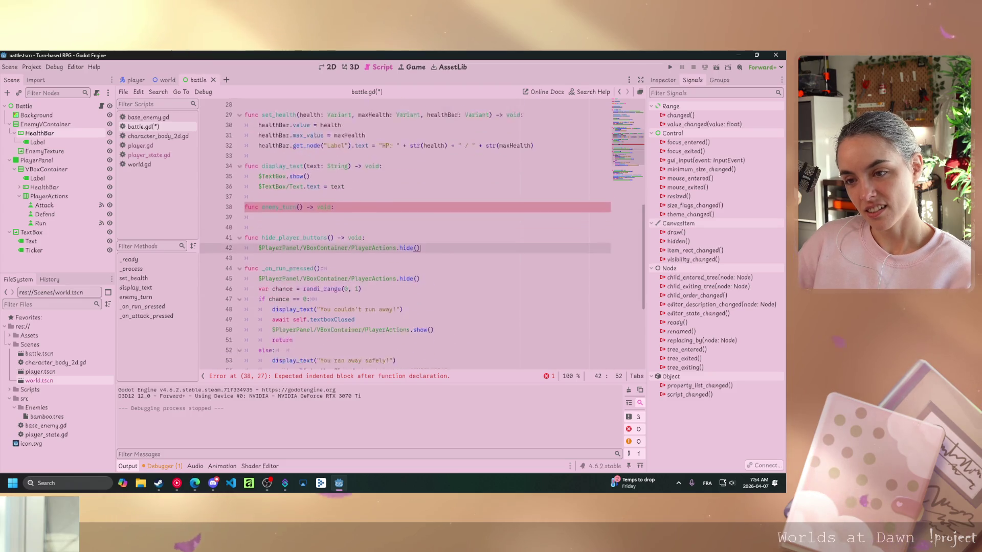
scroll(417, 233, up, 4)
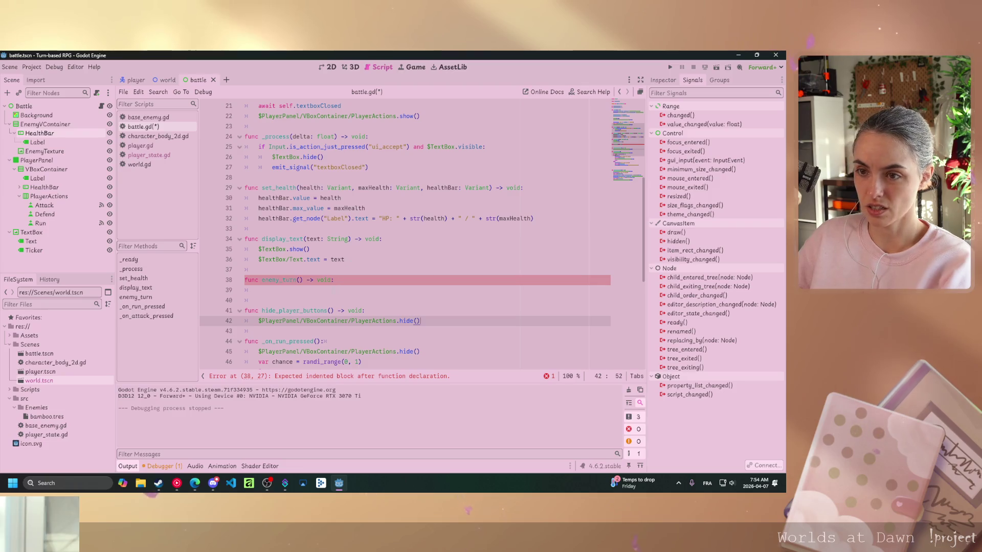
click(338, 287)
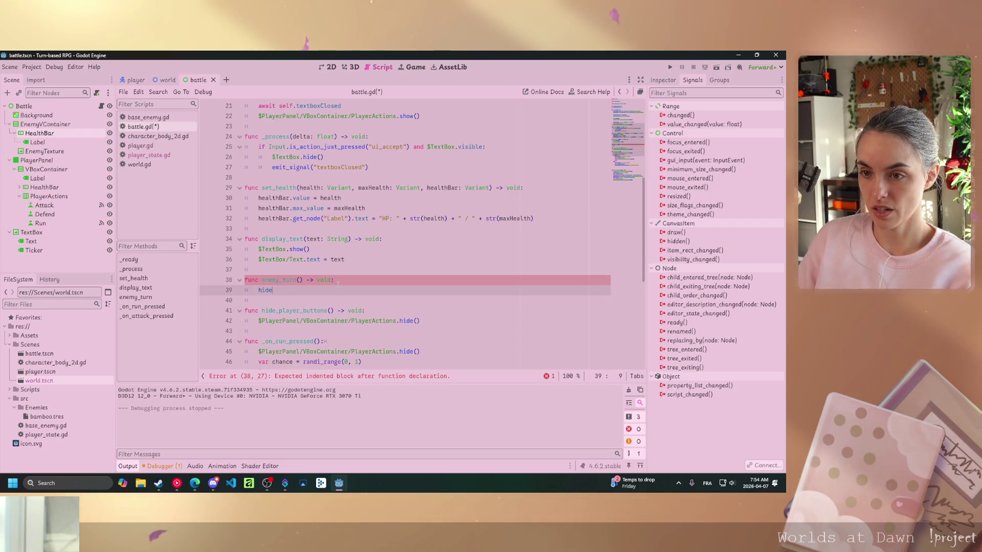
text(_playe)
key(Return)
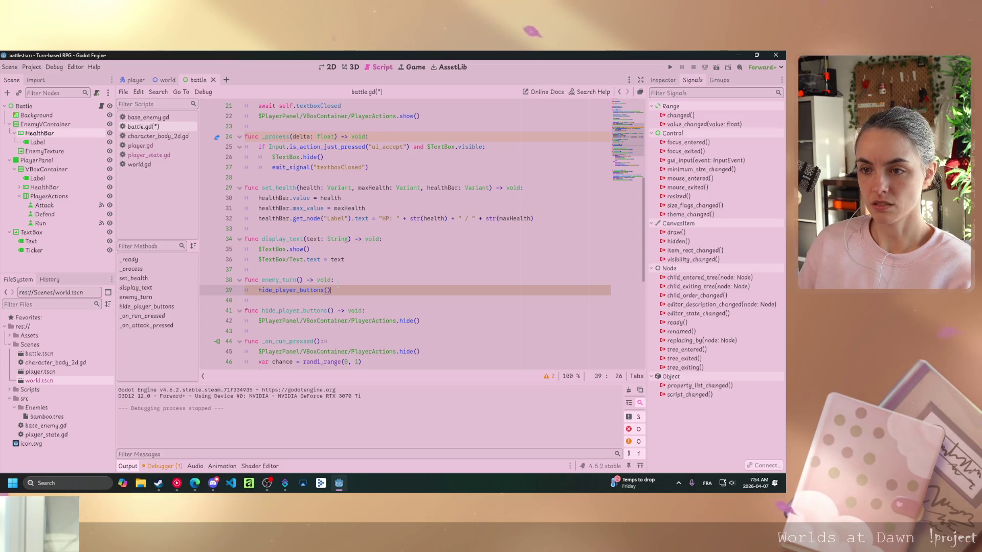
key(ctrl+s)
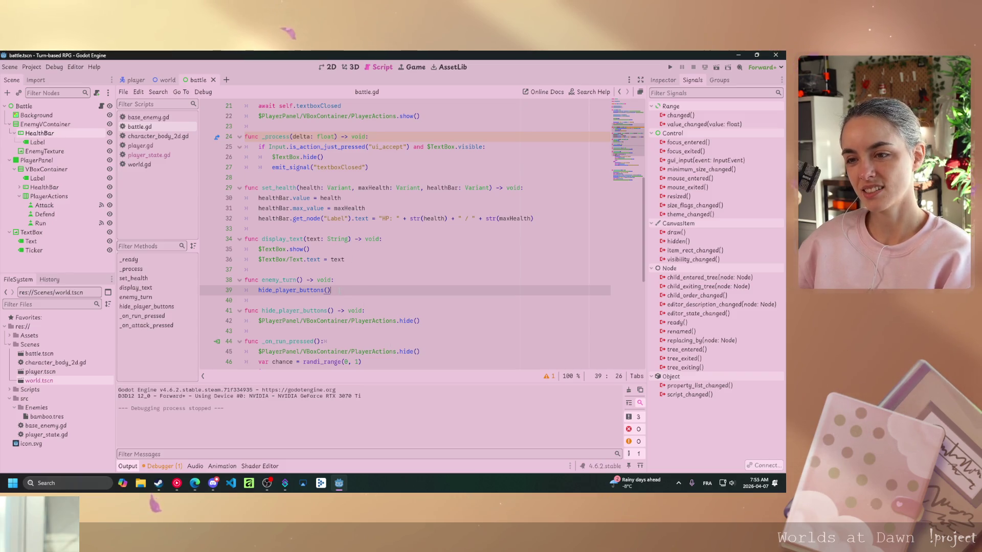
Scroll down battle.gd toward the _on_run_pressed handler
scroll(409, 235, down, 2)
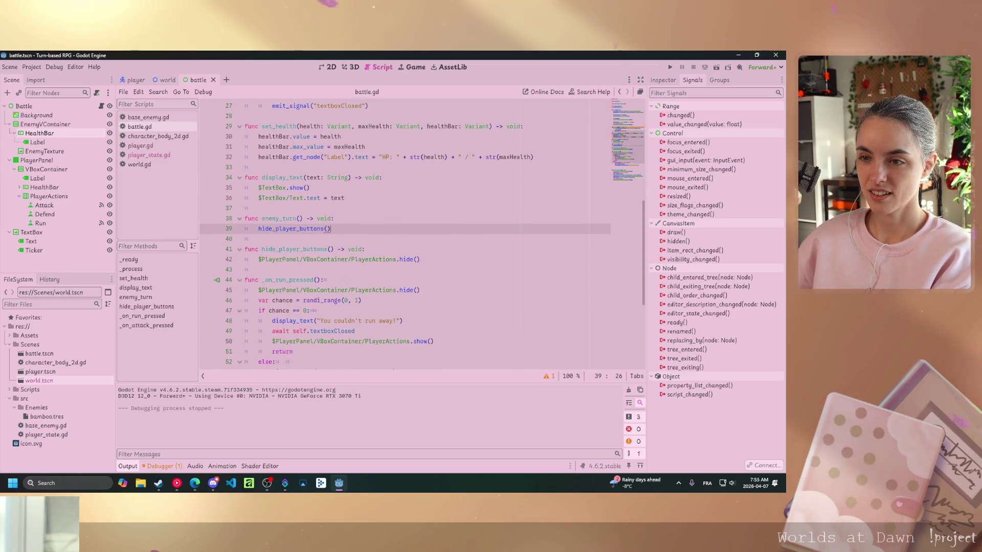
Replace the PlayerActions hide line in _on_run_pressed with hide_player_buttons()
drag(420, 290, 258, 290)
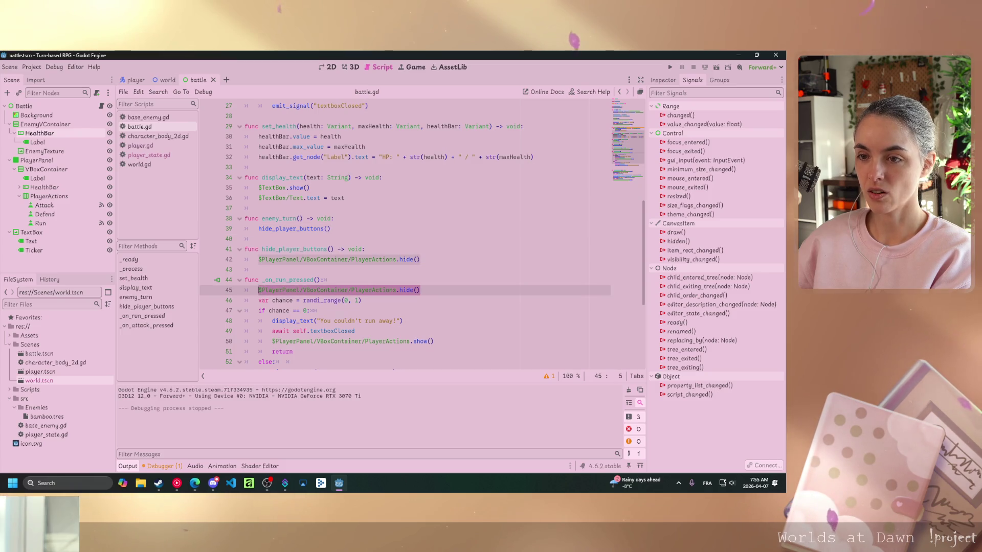
text(hide)
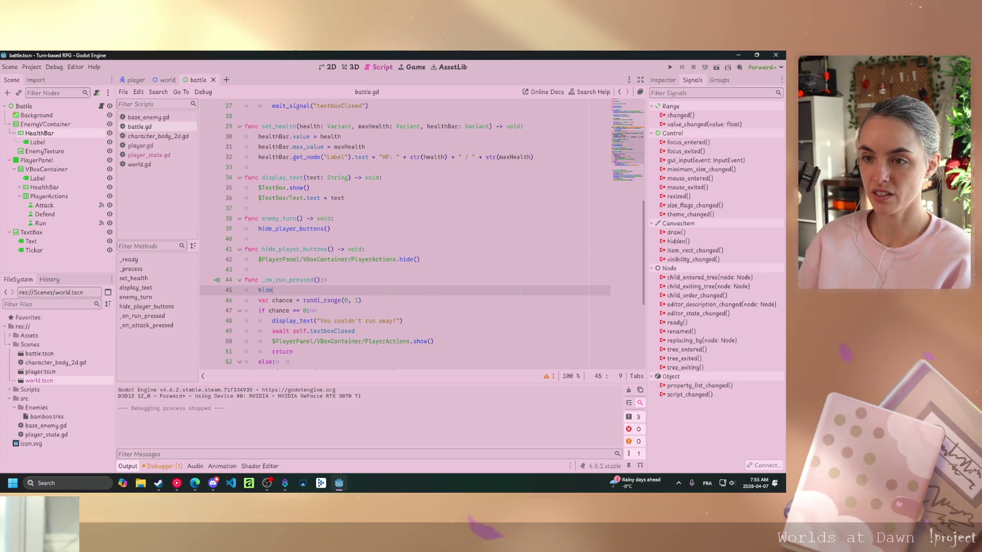
key(Return)
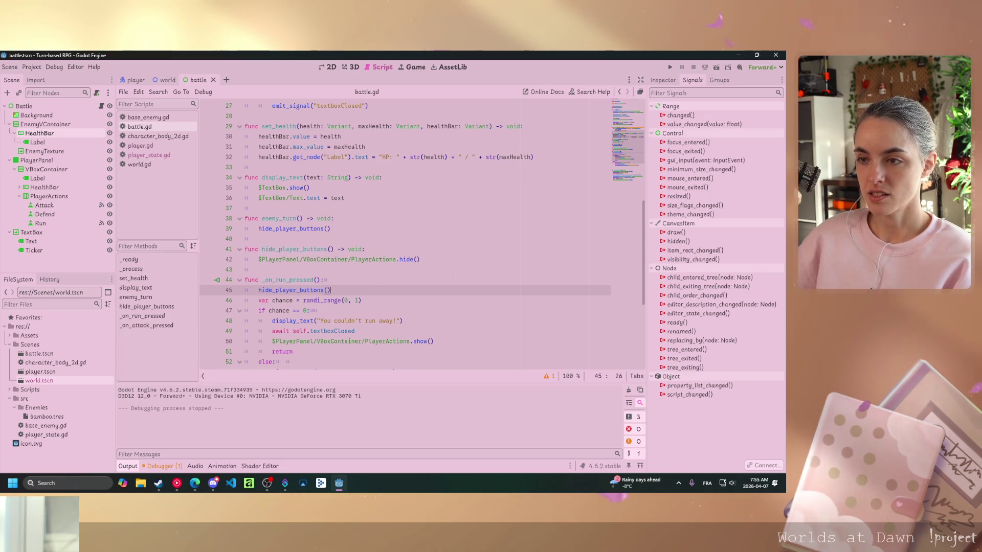
Add func show_player_buttons() -> void: below hide_player_buttons
click(420, 259)
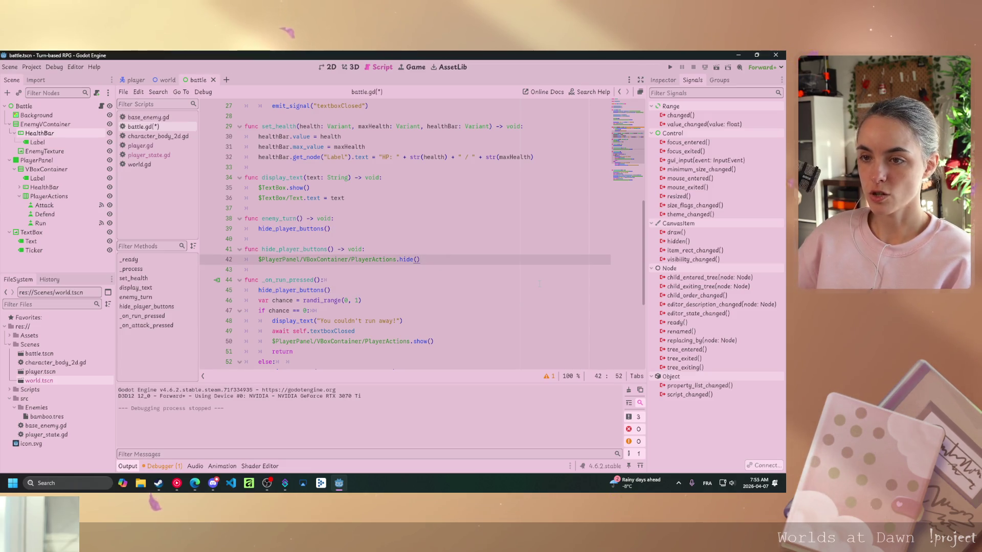
key(Return)
key(Return)
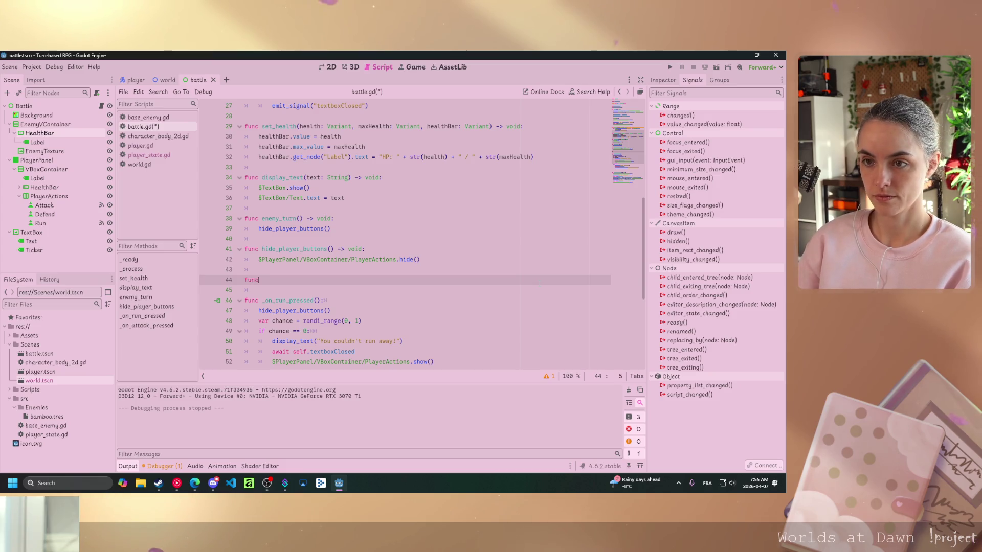
text(show_player_butto)
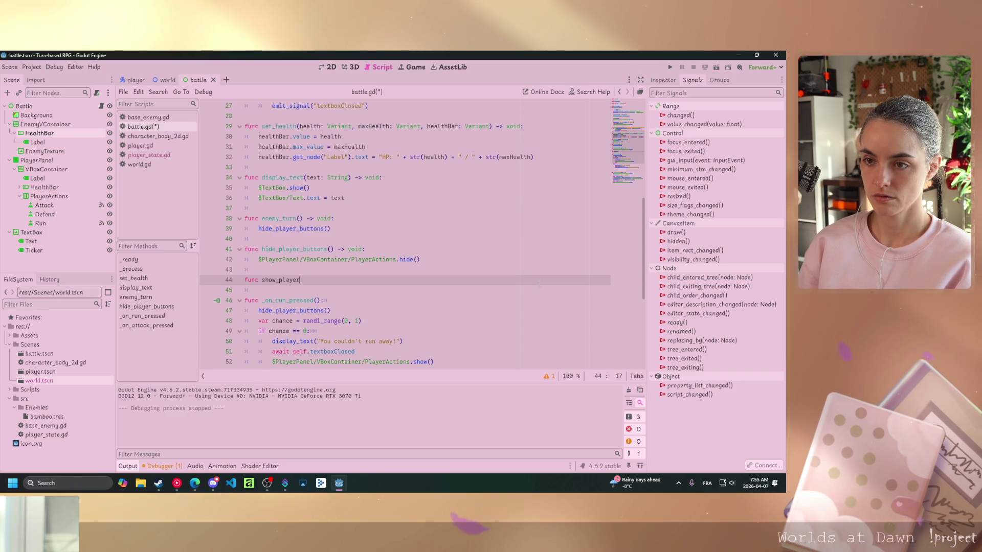
text(ns)
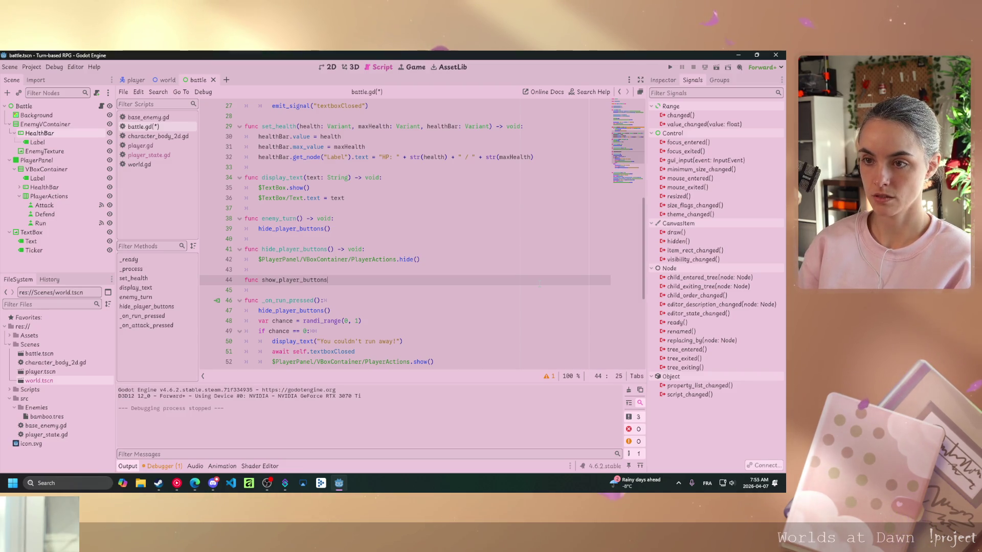
text(() -> )
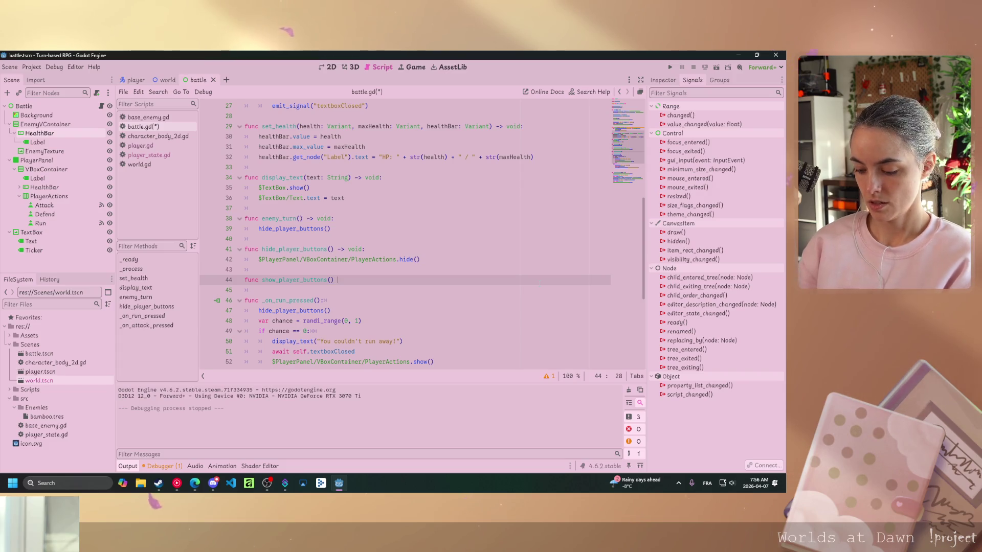
text(void:)
key(Return)
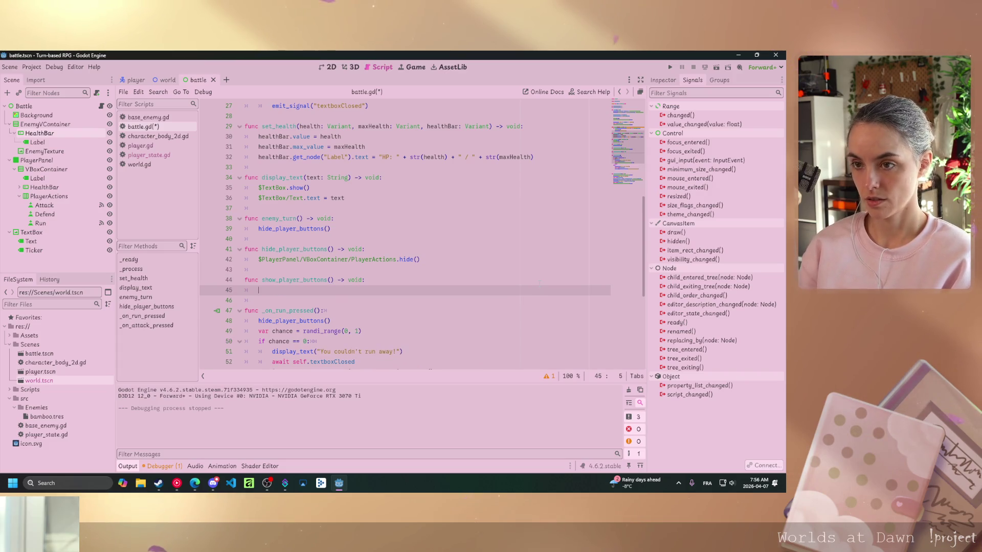
Move PlayerActions.show() into show_player_buttons and call show_player_buttons() in the failed-run branch
scroll(409, 307, down, 2)
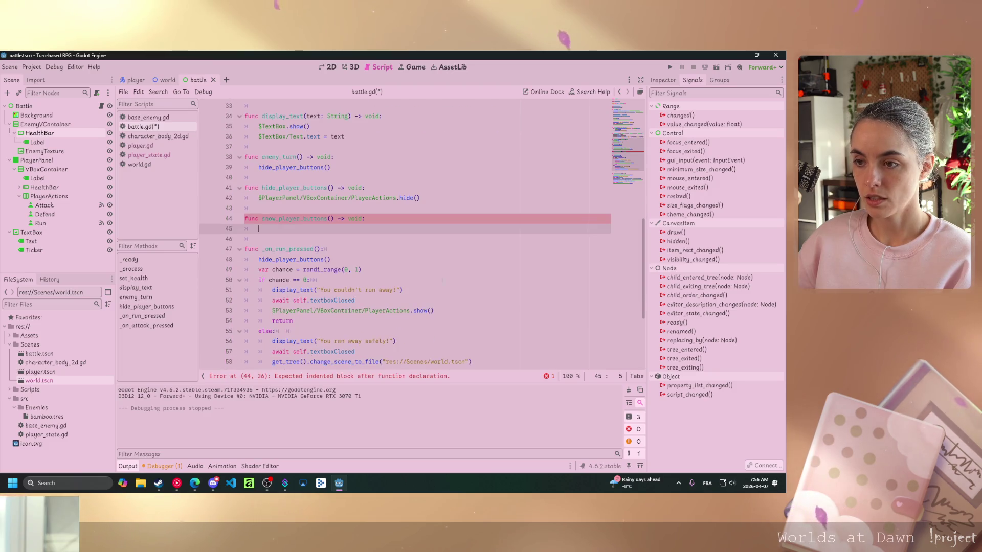
drag(434, 310, 288, 300)
key(ctrl+x)
click(258, 228)
key(ctrl+v)
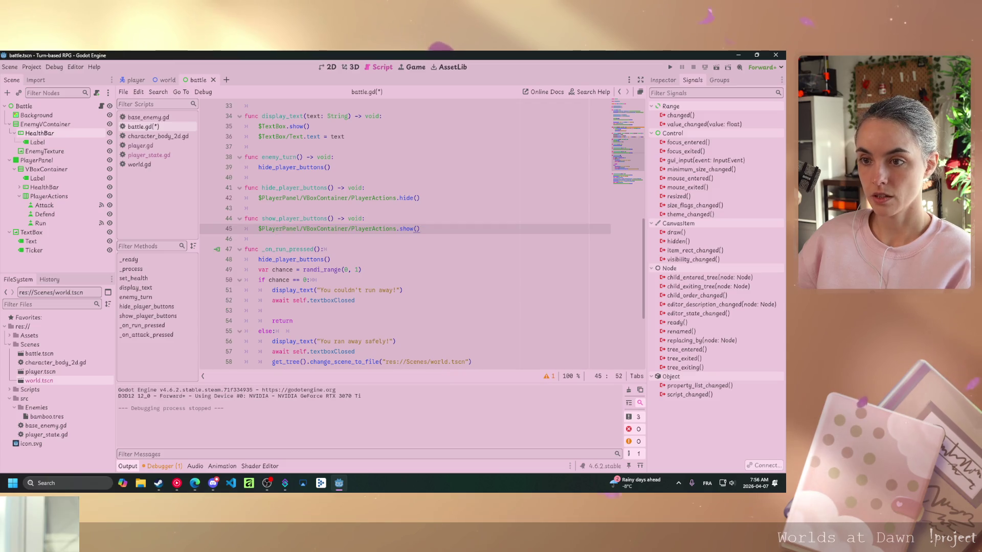
click(272, 310)
text(show_player_buttons())
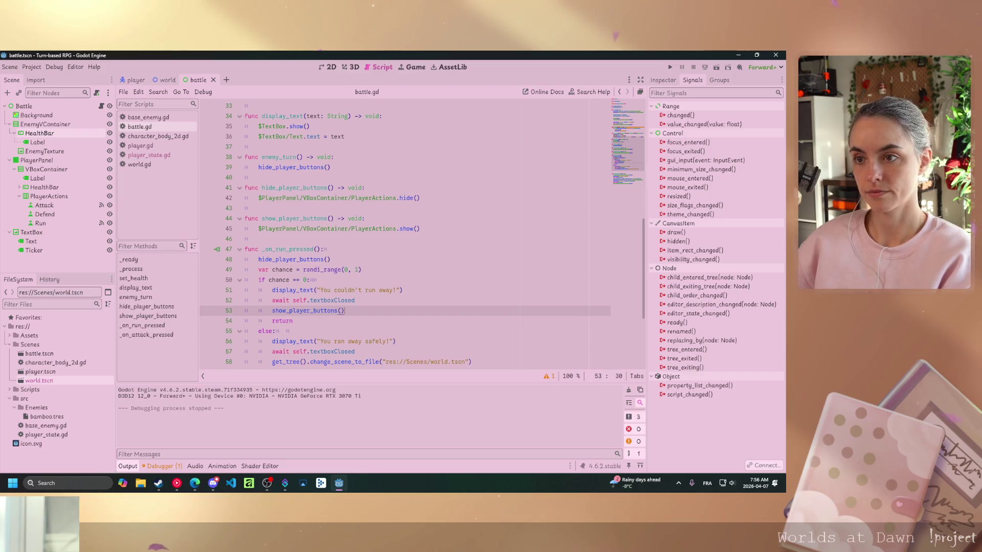
Swap _on_attack_pressed's hide and show lines for hide_player_buttons() and show_player_buttons(), then save
scroll(409, 230, down, 5)
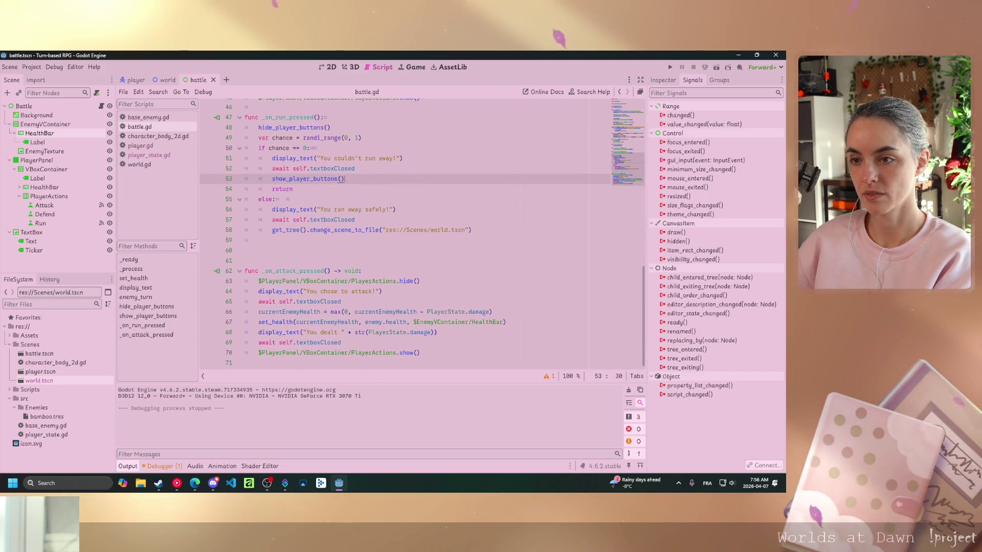
mouse_move(419, 280)
mouse_down()
mouse_move(278, 271)
mouse_move(258, 281)
mouse_up()
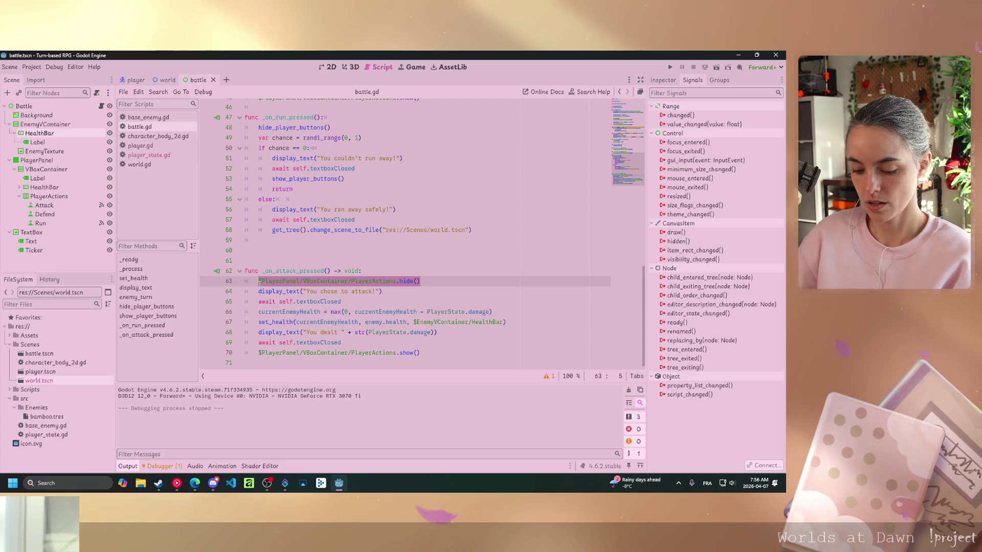
text(hide)
key(Return)
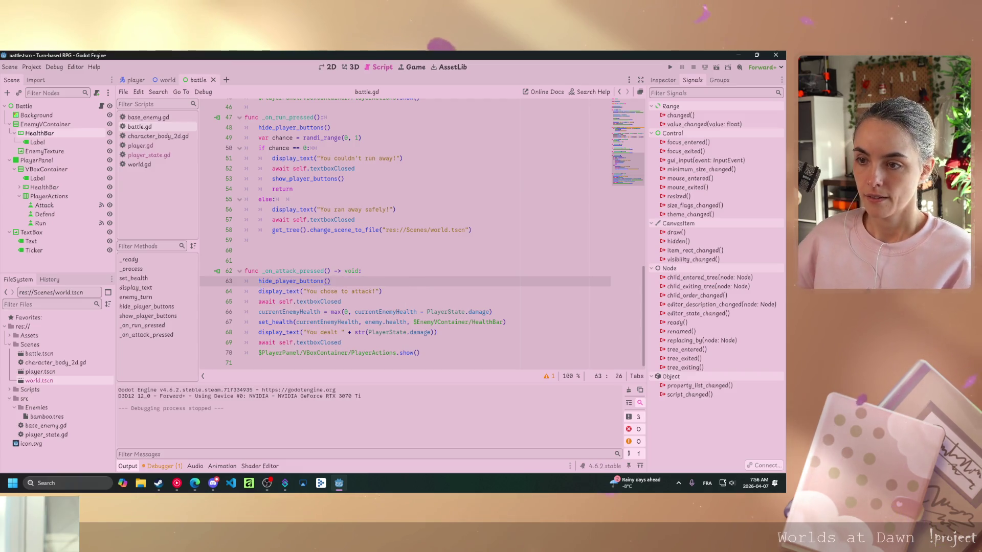
drag(419, 353, 258, 352)
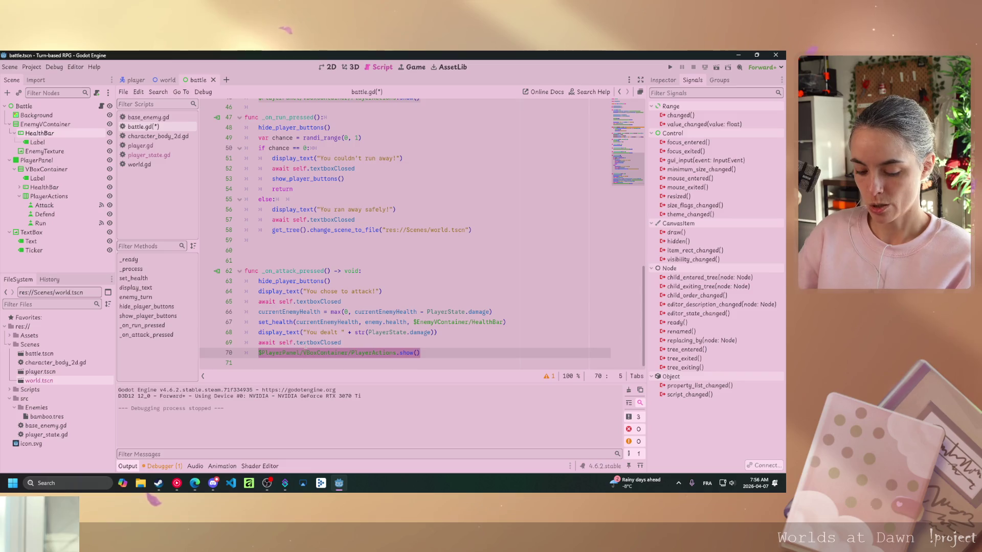
text(show_player_buttons)
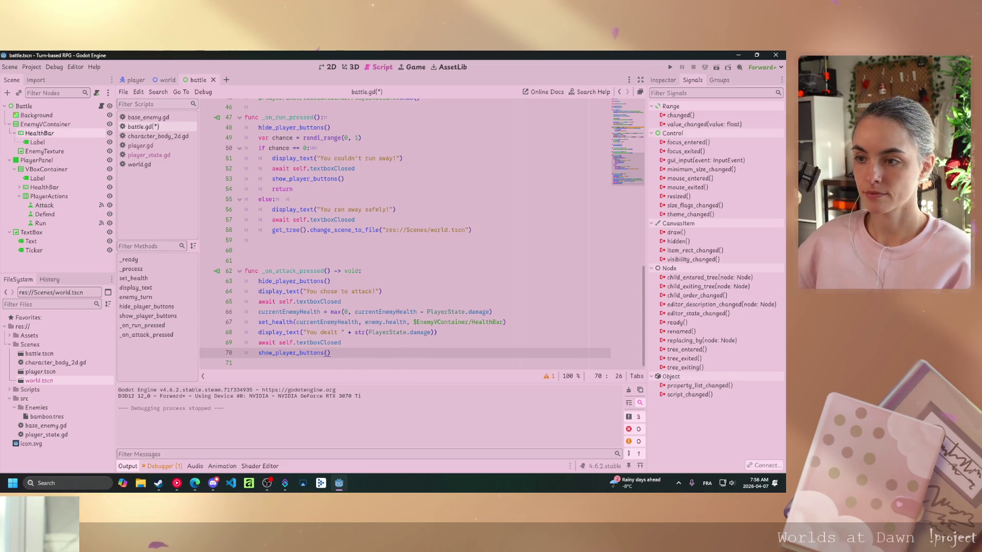
key(ctrl+s)
Scroll back up through battle.gd toward the _ready function
scroll(417, 322, up, 5)
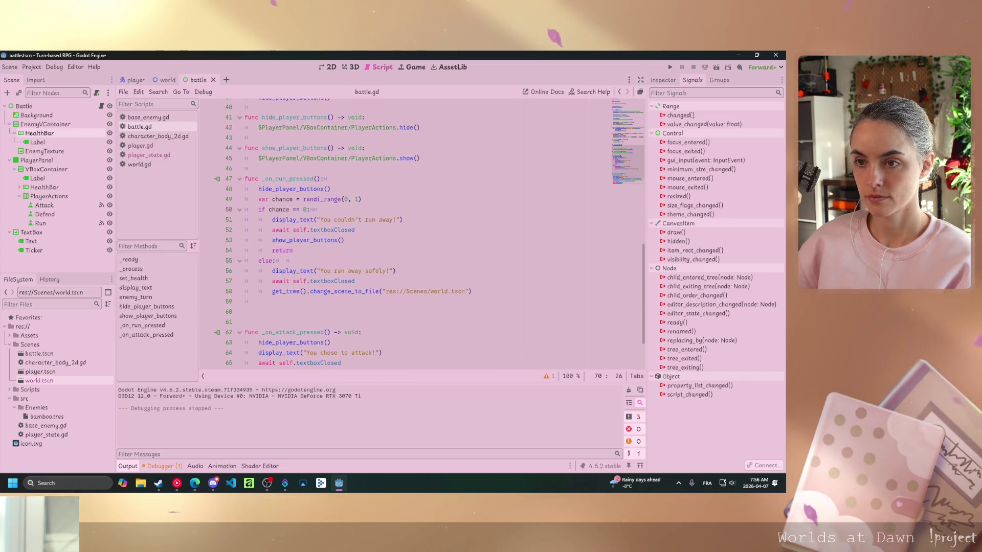
scroll(420, 312, up, 1)
drag(420, 282, 260, 280)
click(333, 282)
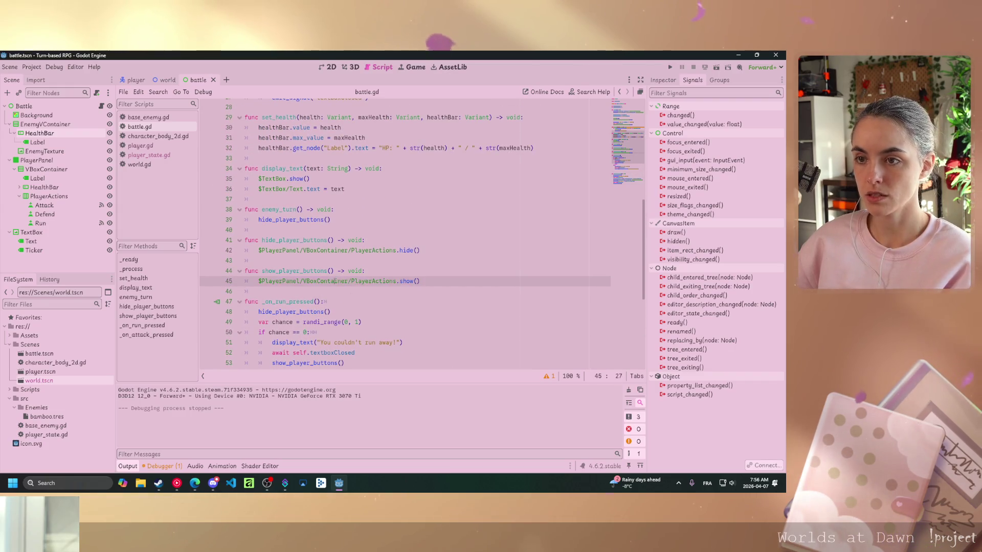
scroll(354, 301, up, 4)
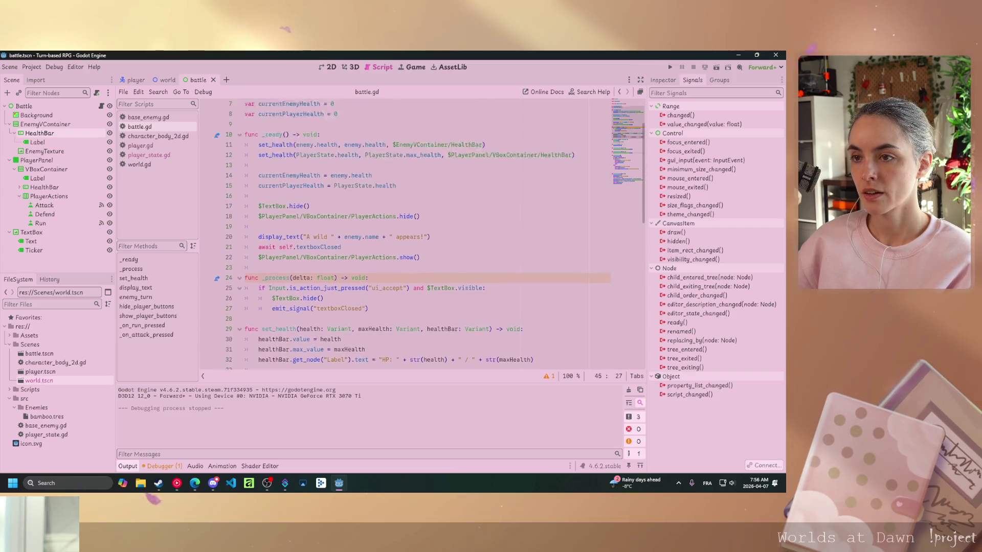
Replace the PlayerActions hide/show lines in _ready with hide_player_buttons() and show_player_buttons(), then save
scroll(427, 250, up, 4)
drag(421, 250, 266, 248)
text(hide)
key(Return)
drag(421, 291, 260, 291)
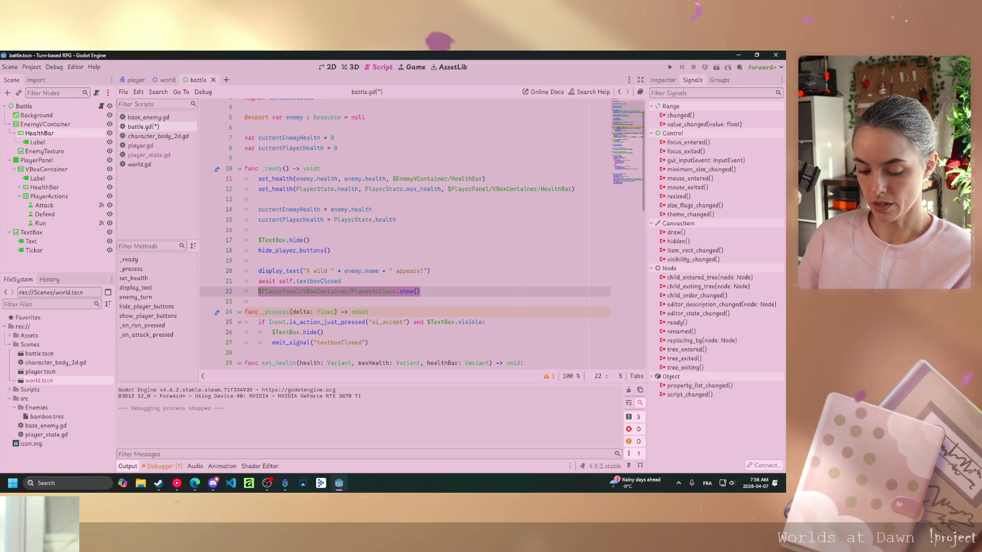
text(show)
key(Return)
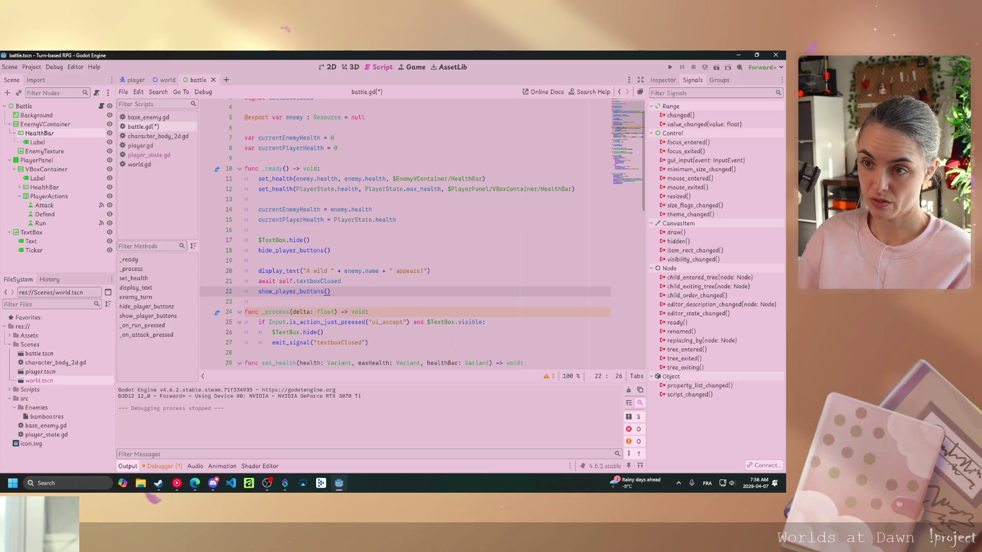
key(ctrl+s)
Run the battle scene to test the new intro flow
scroll(419, 230, down, 7)
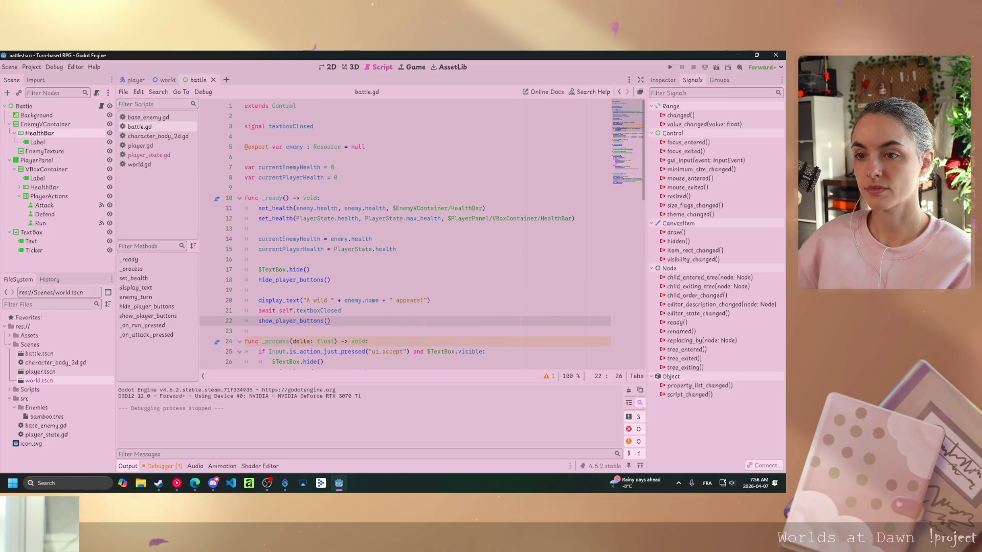
scroll(419, 230, down, 2)
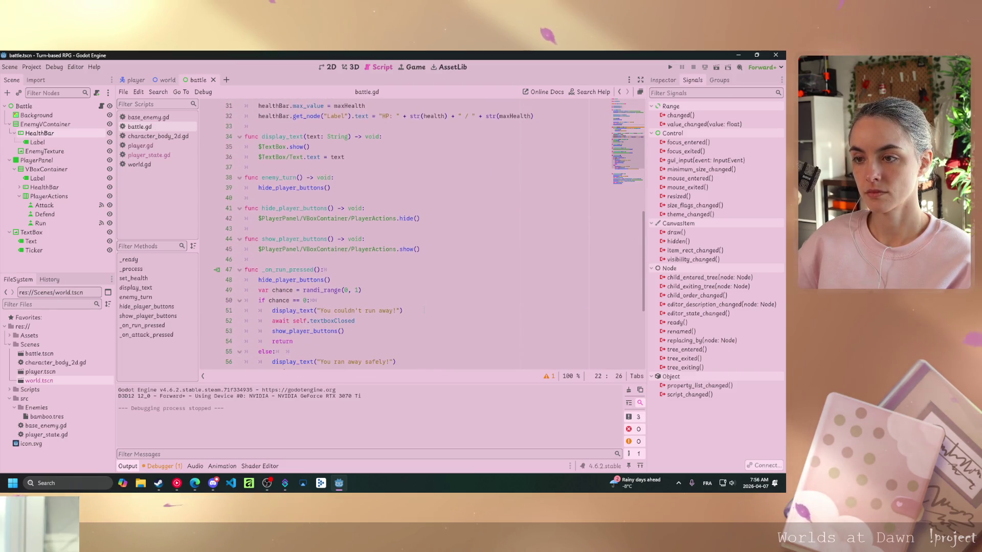
scroll(420, 230, up, 8)
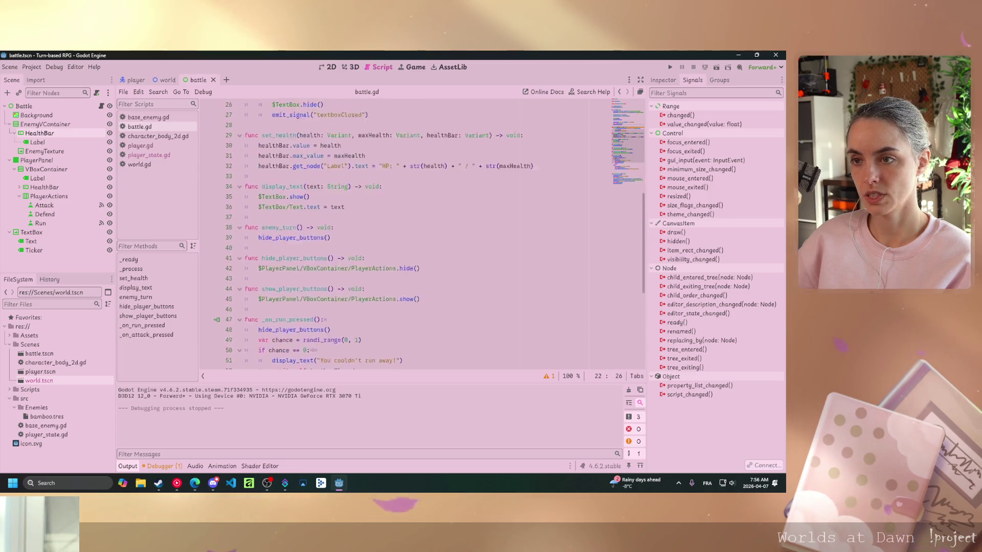
click(545, 212)
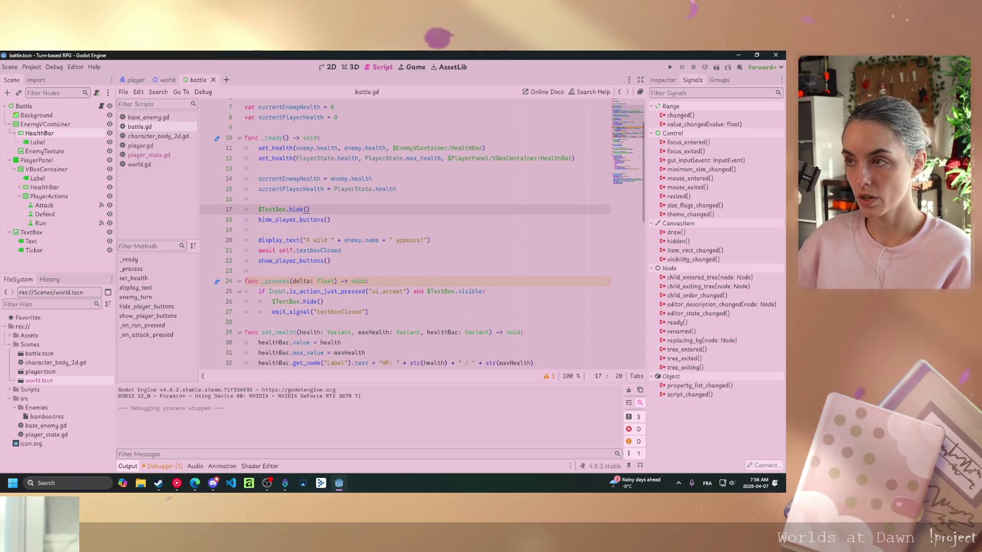
click(716, 67)
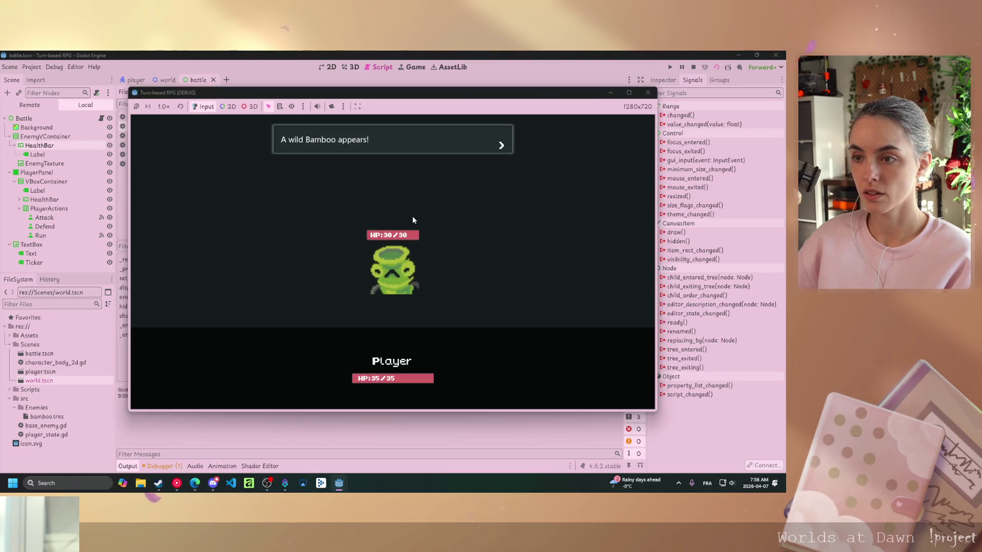
click(450, 243)
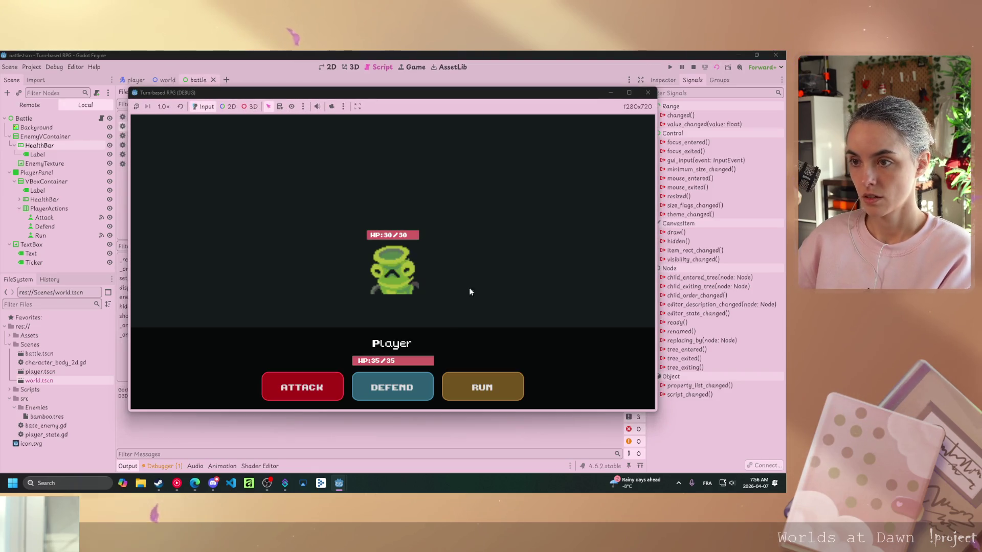
click(303, 387)
click(482, 253)
click(481, 253)
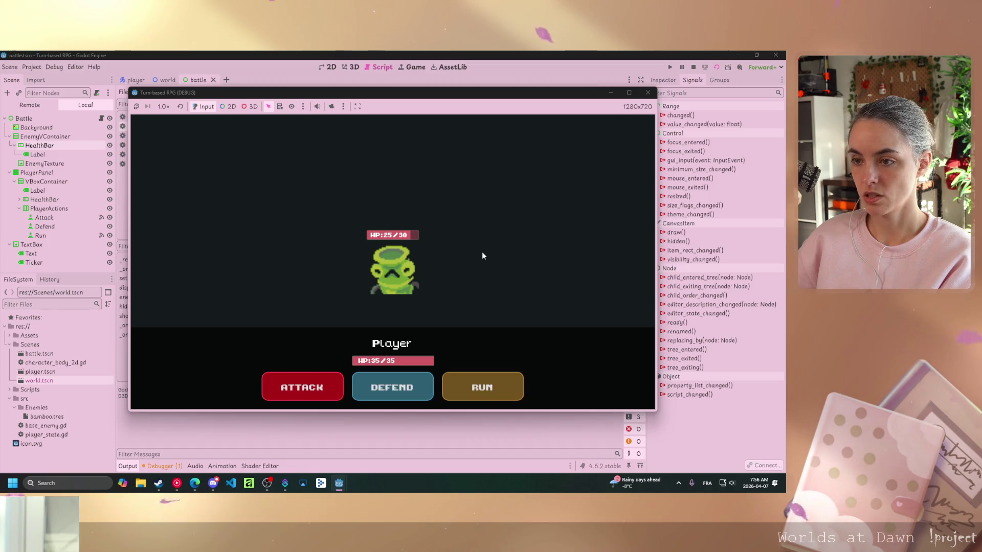
click(483, 389)
click(485, 254)
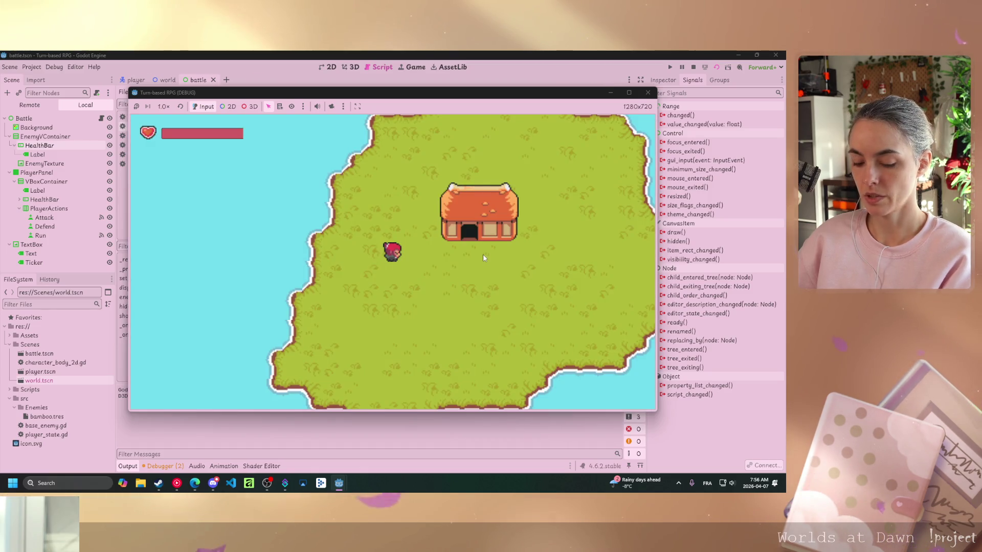
key(F8)
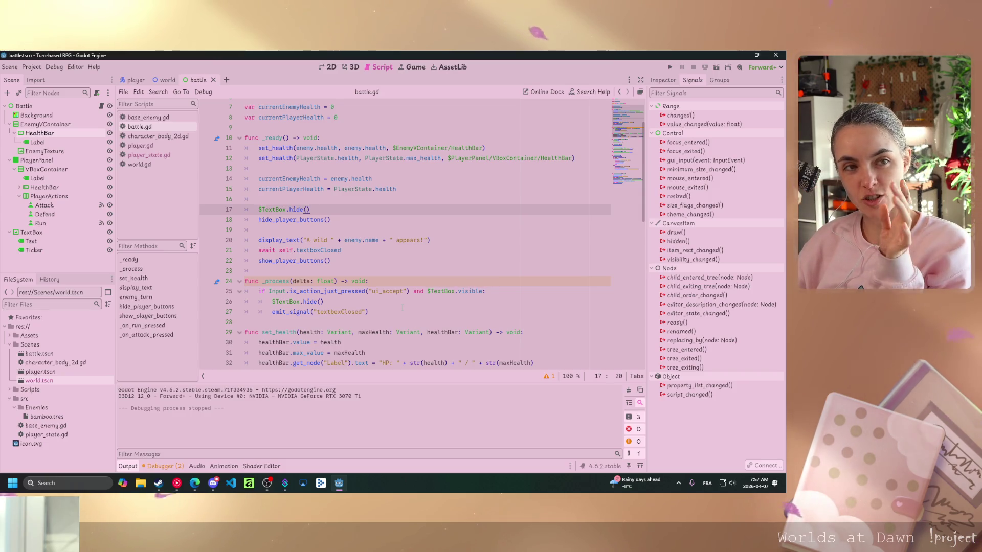
Delete the extra blank line just before func _on_attack_pressed
click(395, 302)
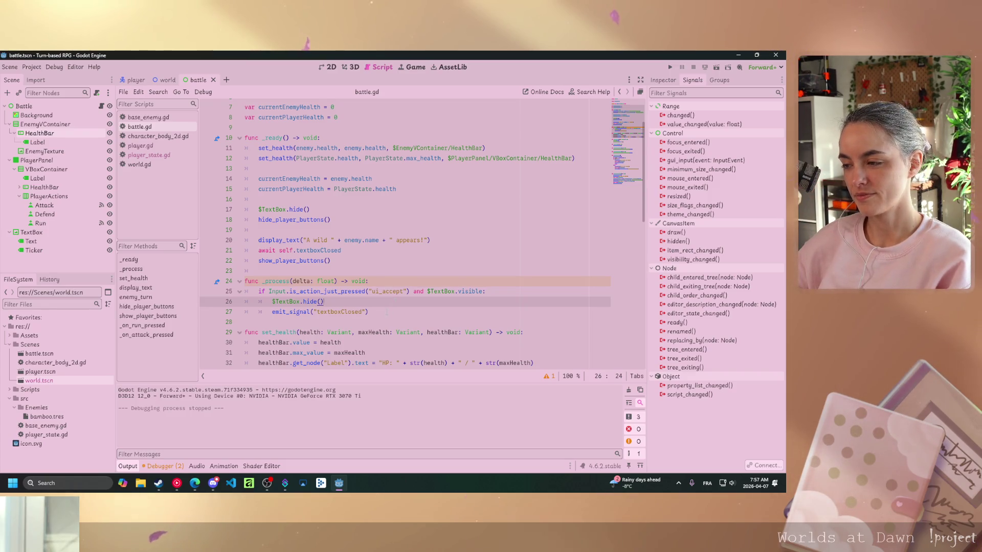
mouse_move(415, 332)
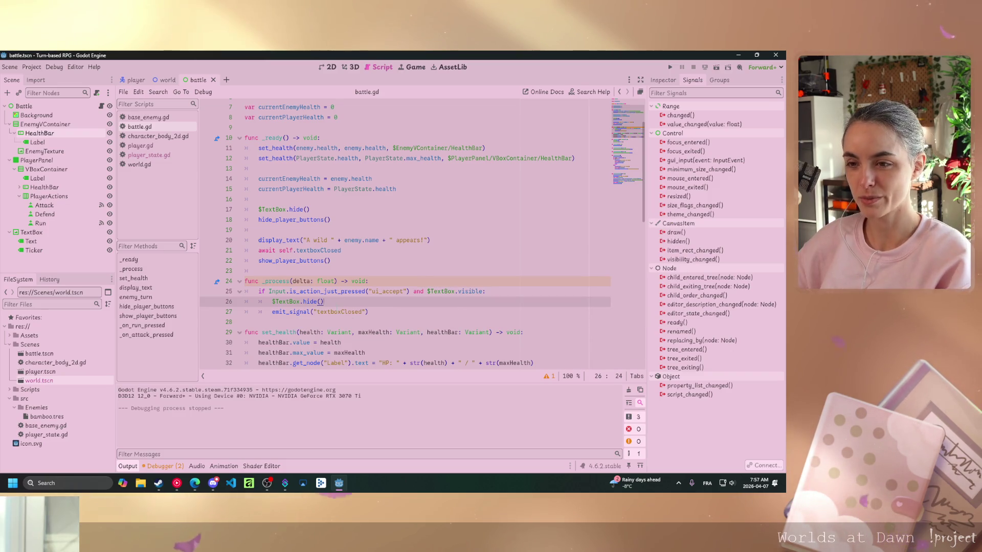
scroll(353, 322, down, 1)
scroll(338, 308, down, 10)
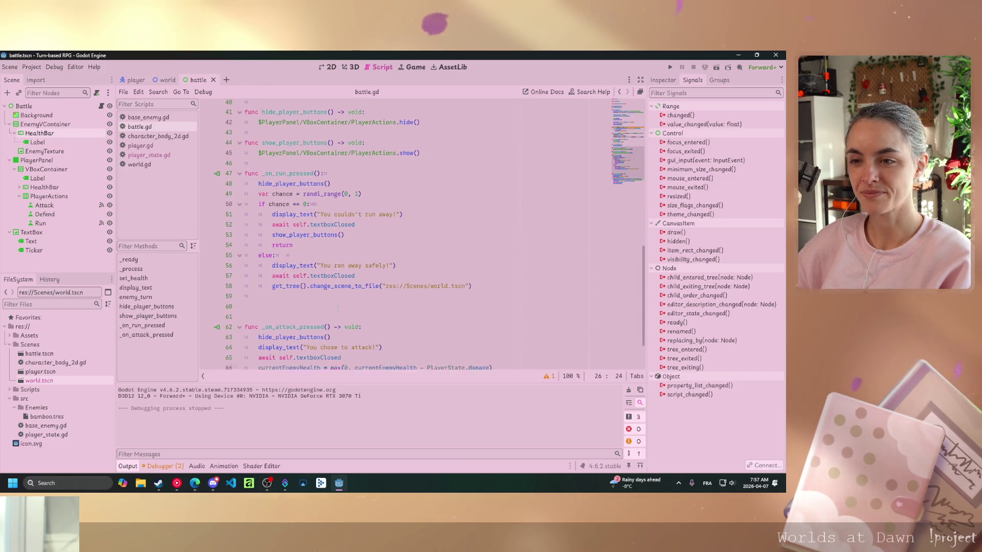
scroll(337, 308, down, 2)
click(327, 261)
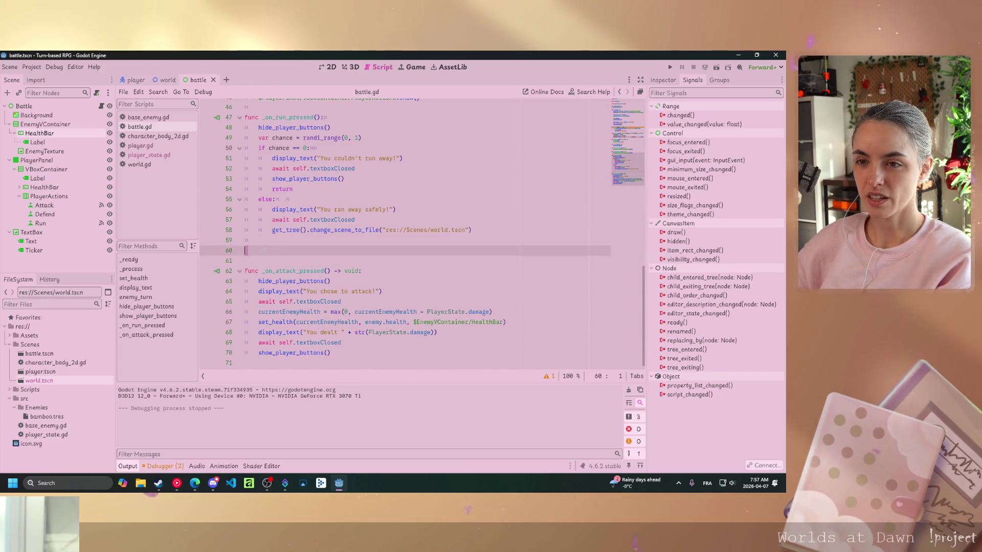
key(BackSpace)
key(BackSpace)
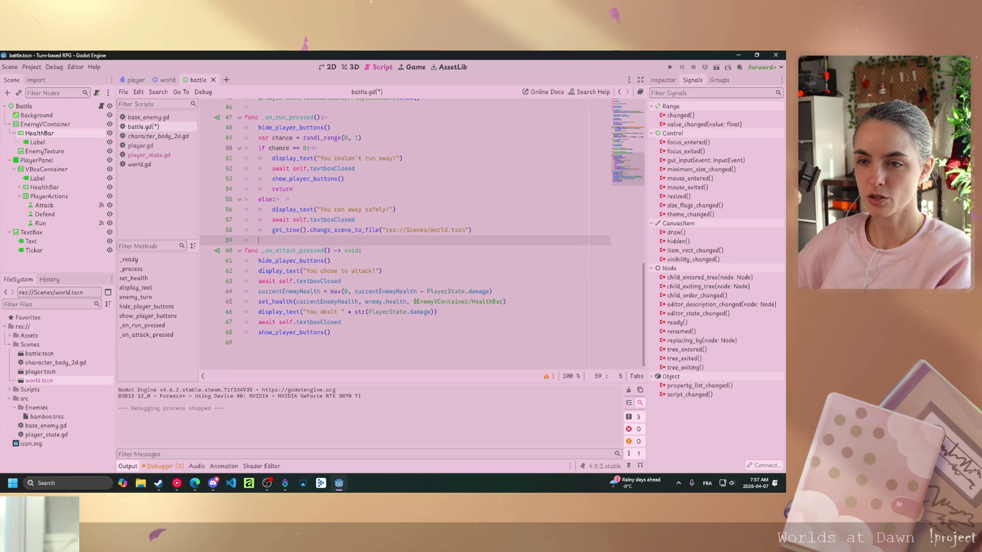
Check the blank lines after set_health, display_text, enemy_turn, hide_player_buttons and _ready for stray spacing
scroll(409, 230, up, 6)
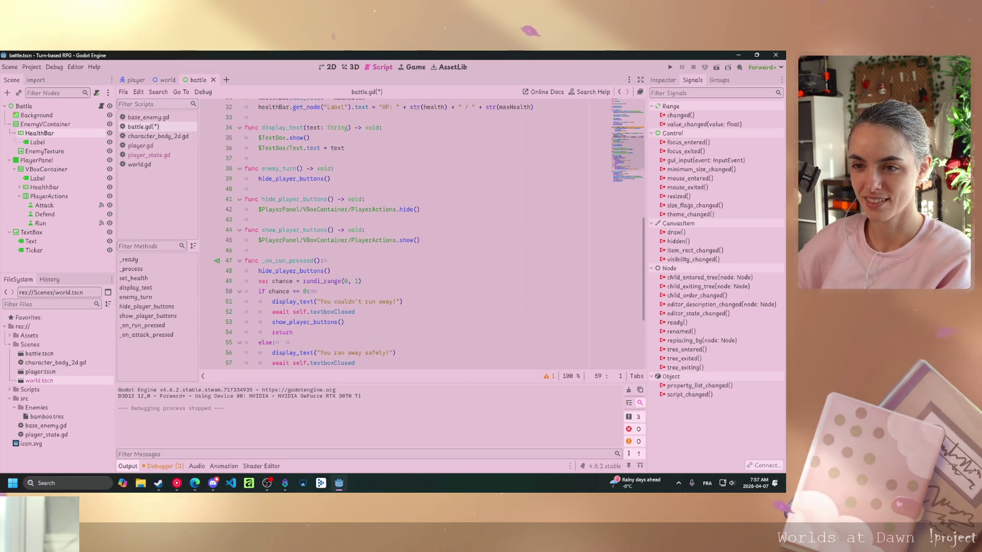
click(344, 281)
click(343, 250)
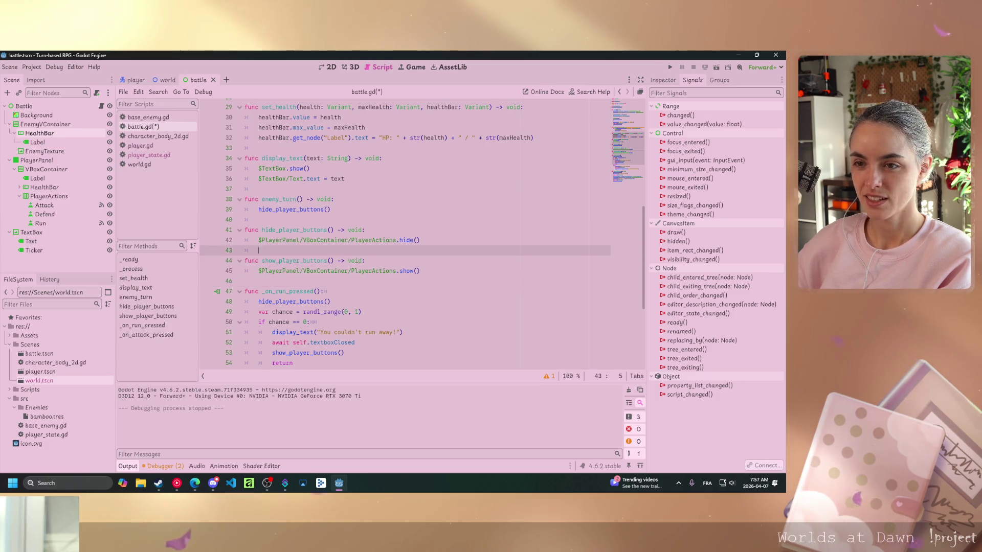
scroll(343, 271, up, 1)
click(343, 250)
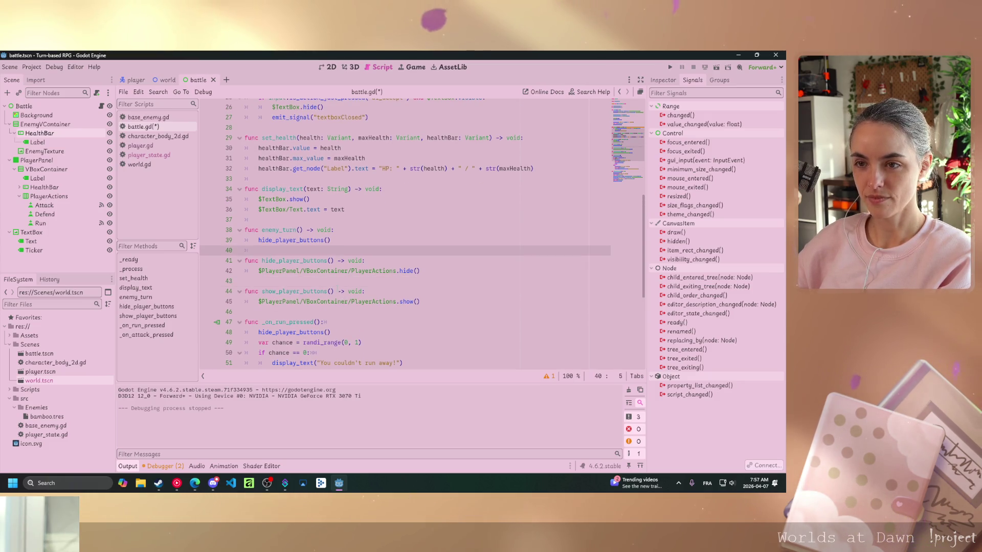
click(343, 220)
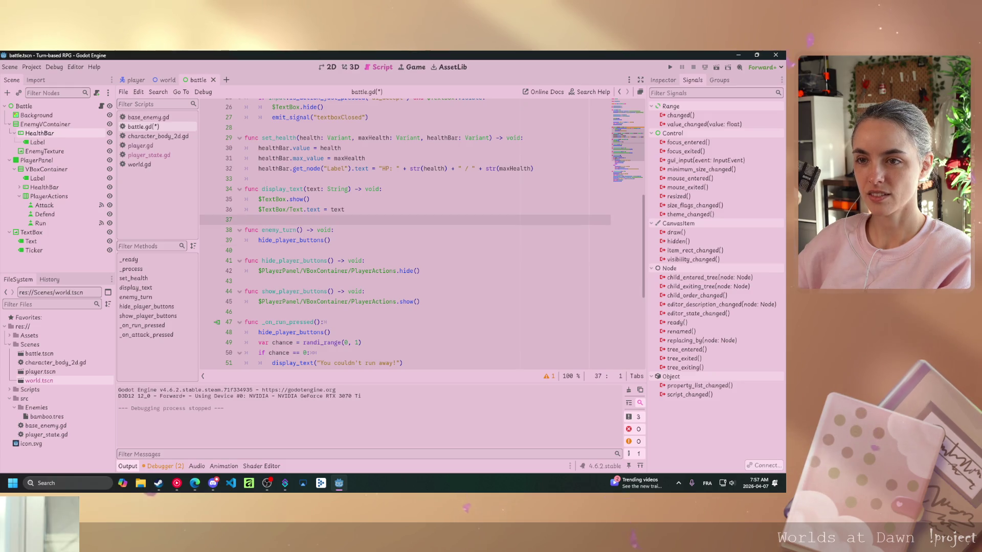
click(294, 178)
scroll(321, 251, up, 6)
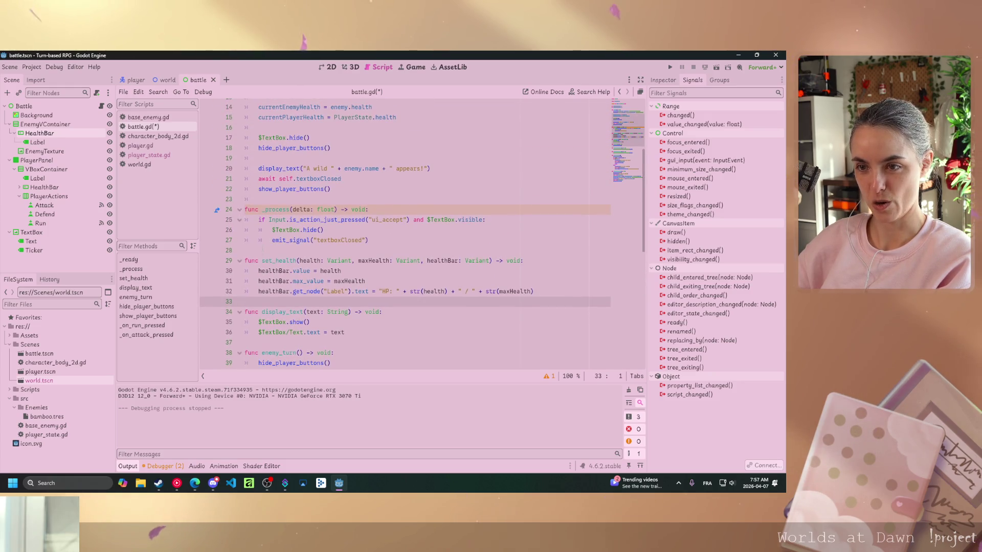
click(246, 261)
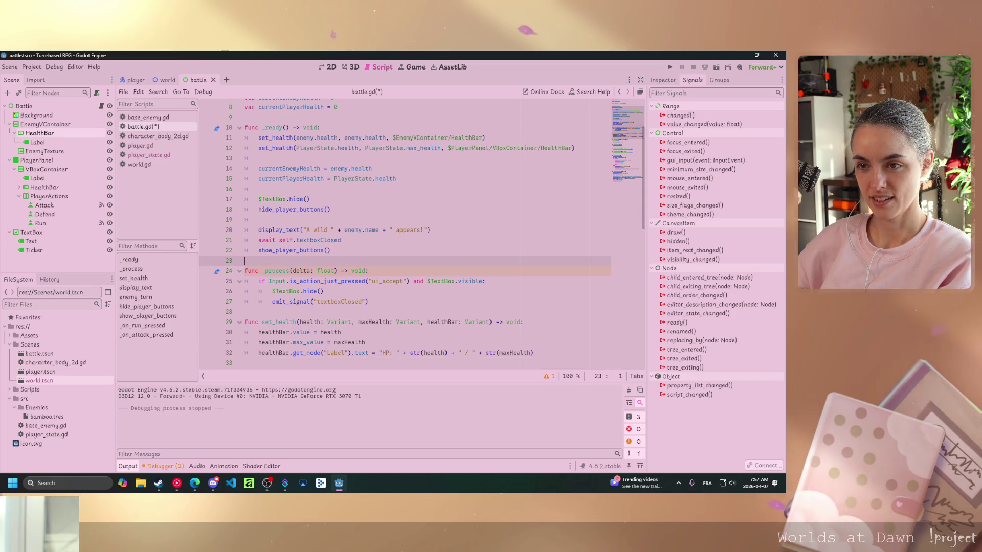
scroll(404, 230, up, 2)
scroll(404, 235, down, 6)
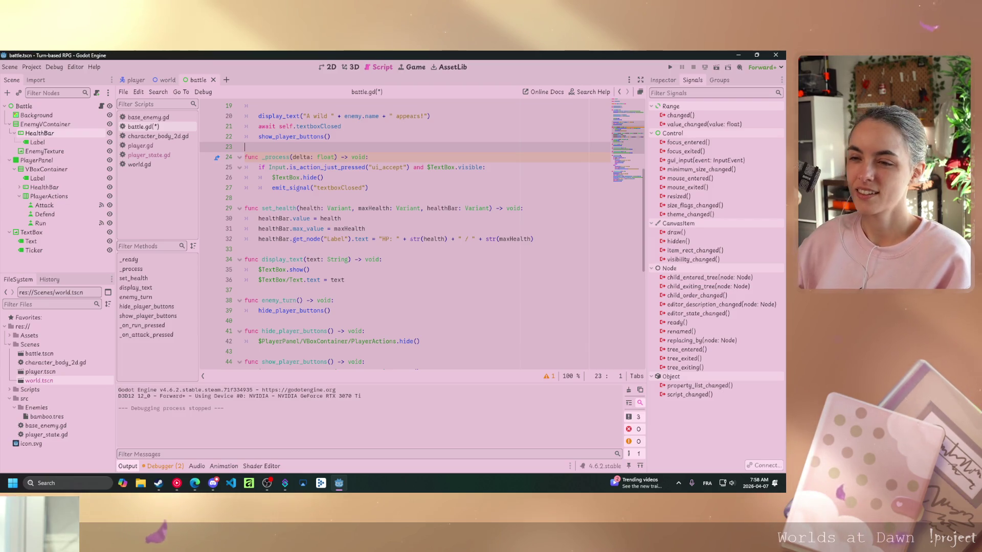
scroll(366, 305, down, 3)
scroll(383, 302, up, 3)
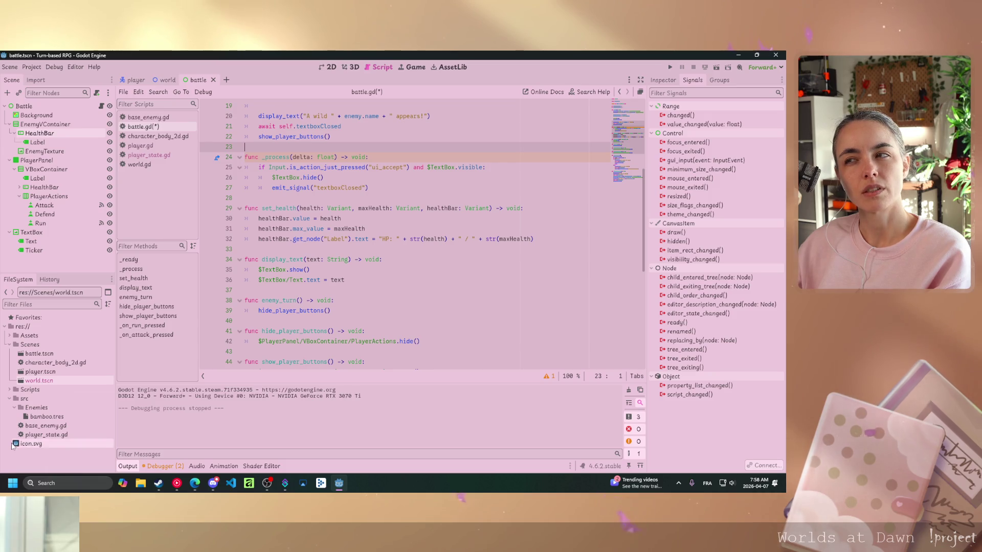
mouse_move(12, 445)
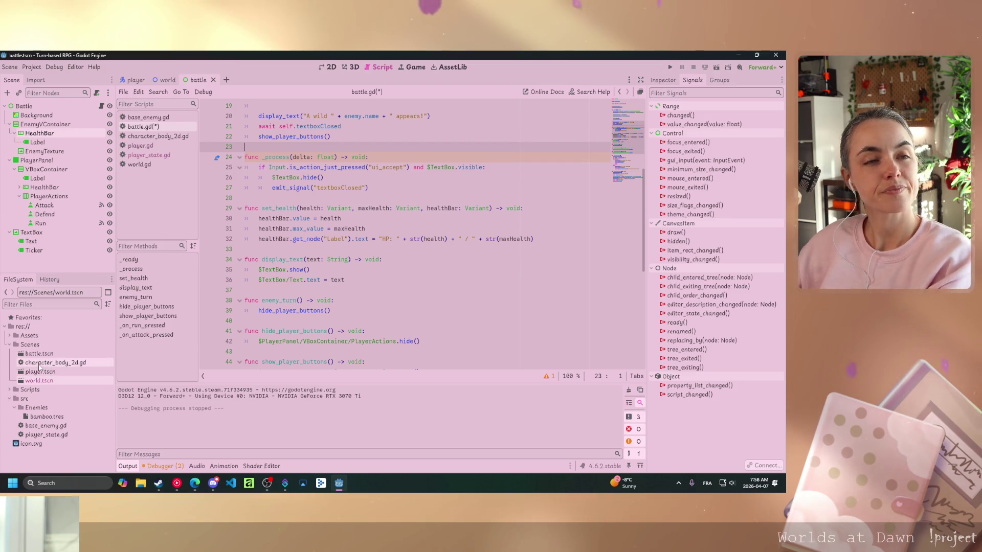
mouse_move(36, 361)
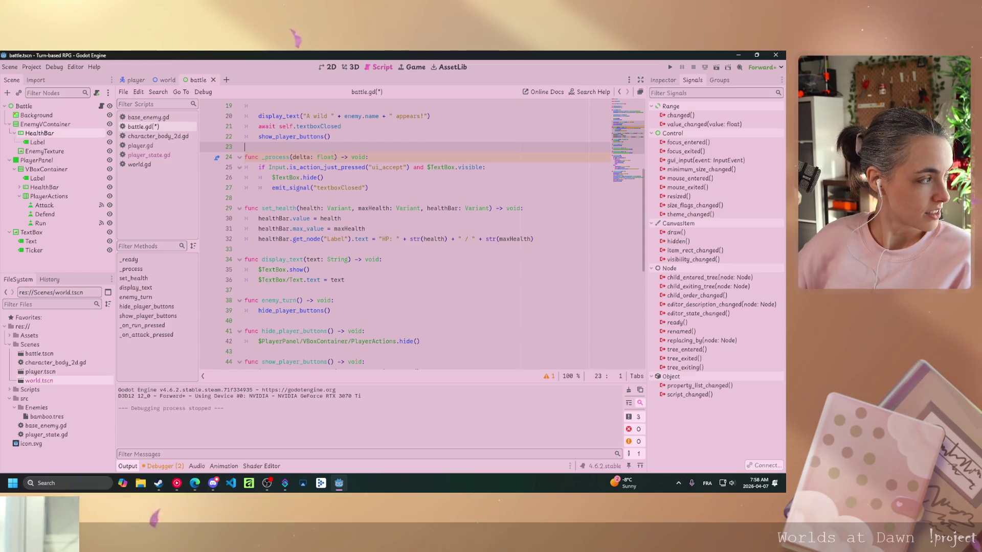
click(335, 300)
scroll(335, 301, down, 1)
scroll(335, 297, down, 8)
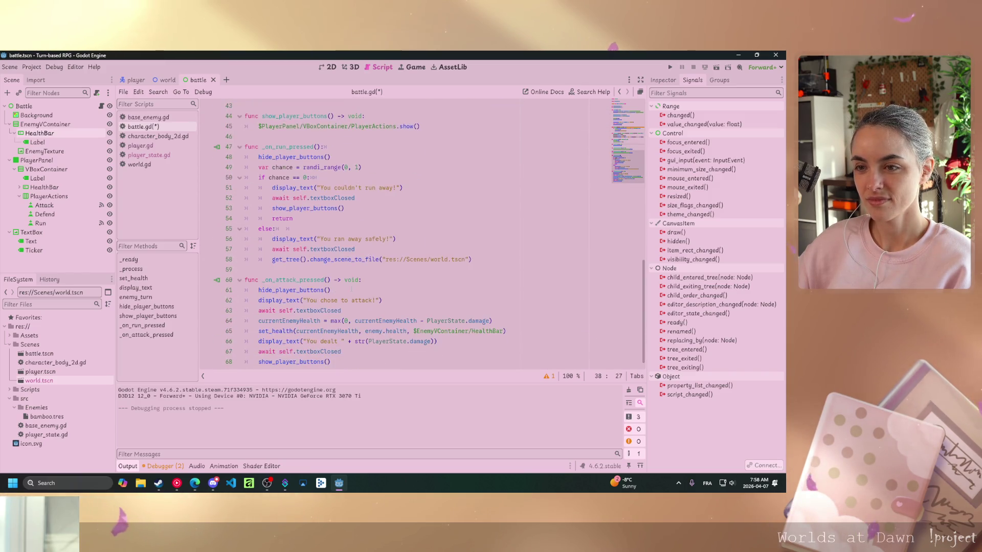
click(374, 279)
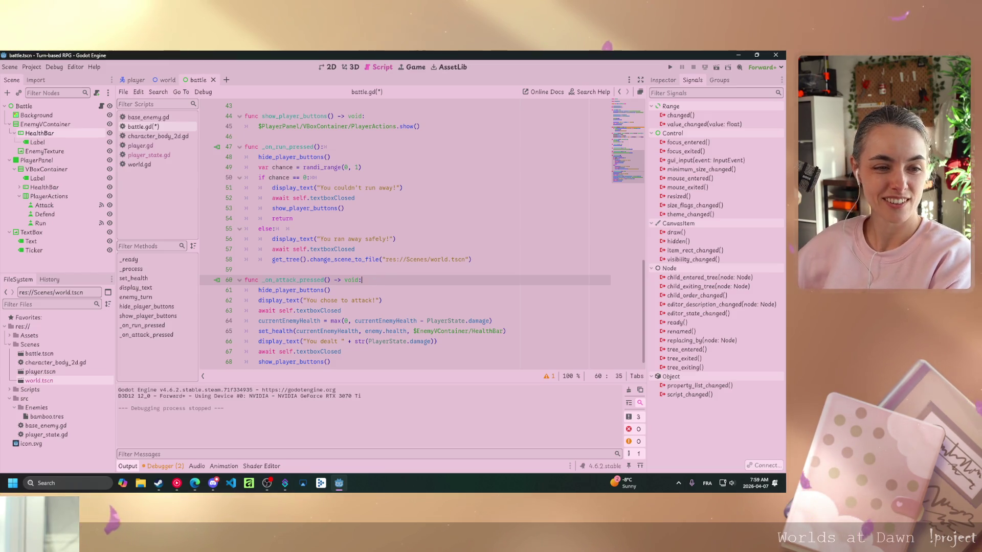
key(alt+Tab)
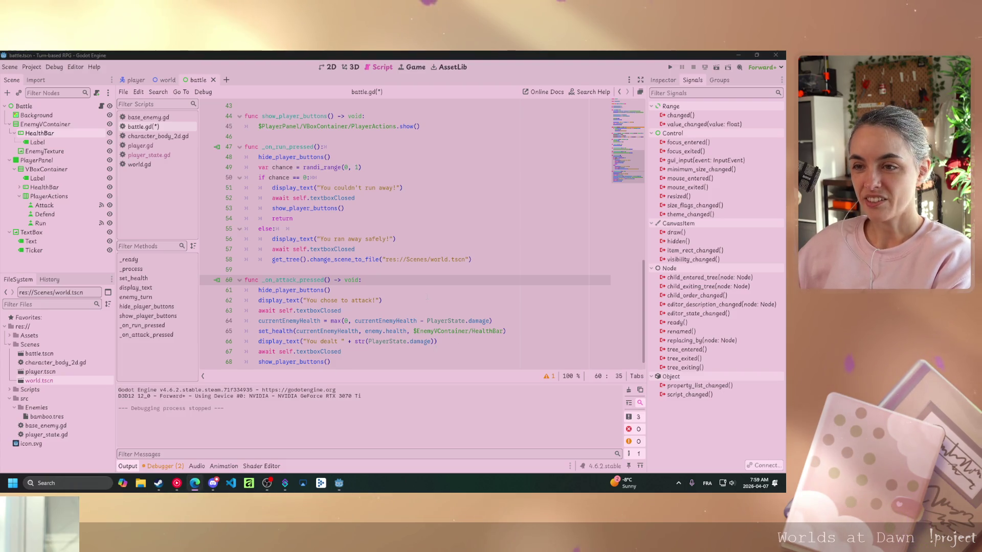
scroll(419, 297, up, 6)
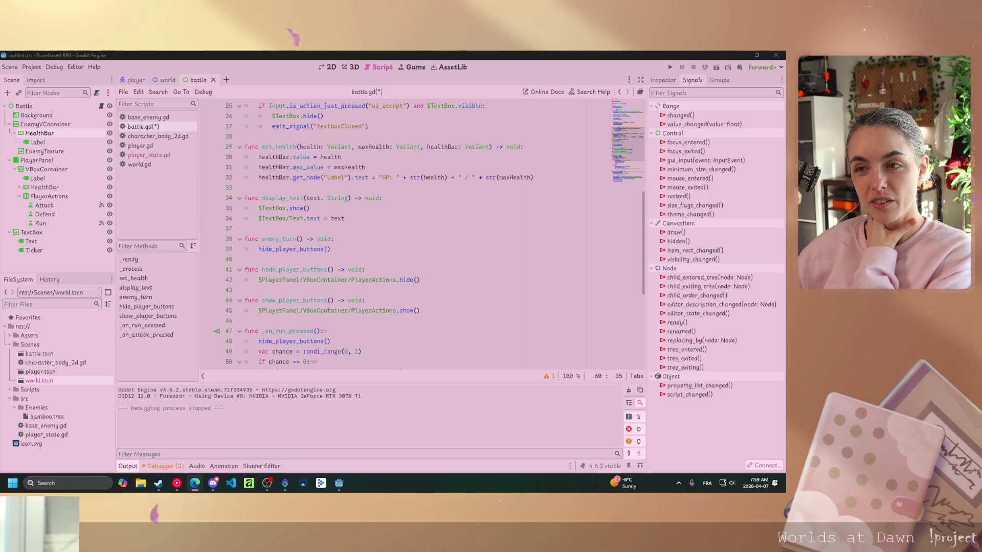
Add display_text(enemy.name + " has attacked you!") under hide_player_buttons() in enemy_turn
click(331, 249)
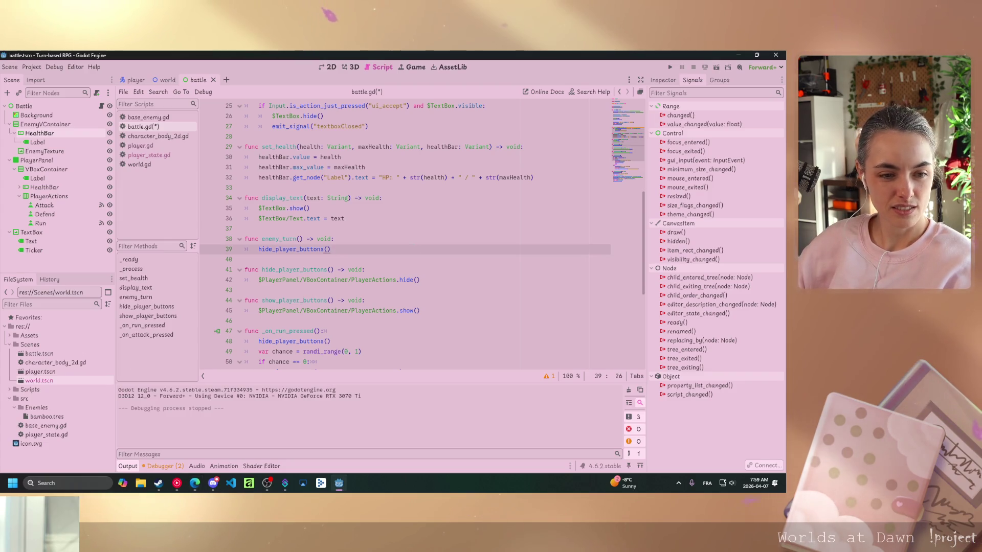
key(alt+Tab)
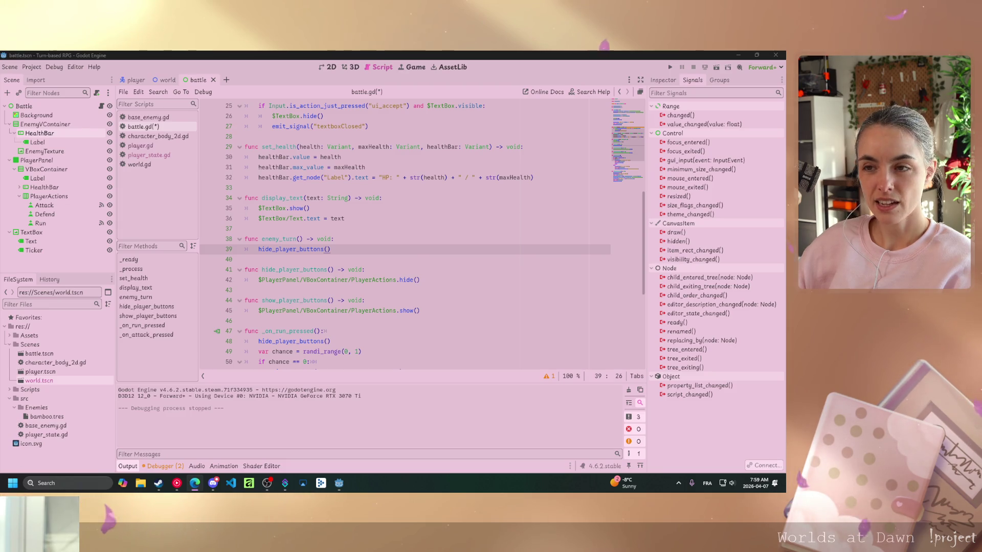
key(alt+Tab)
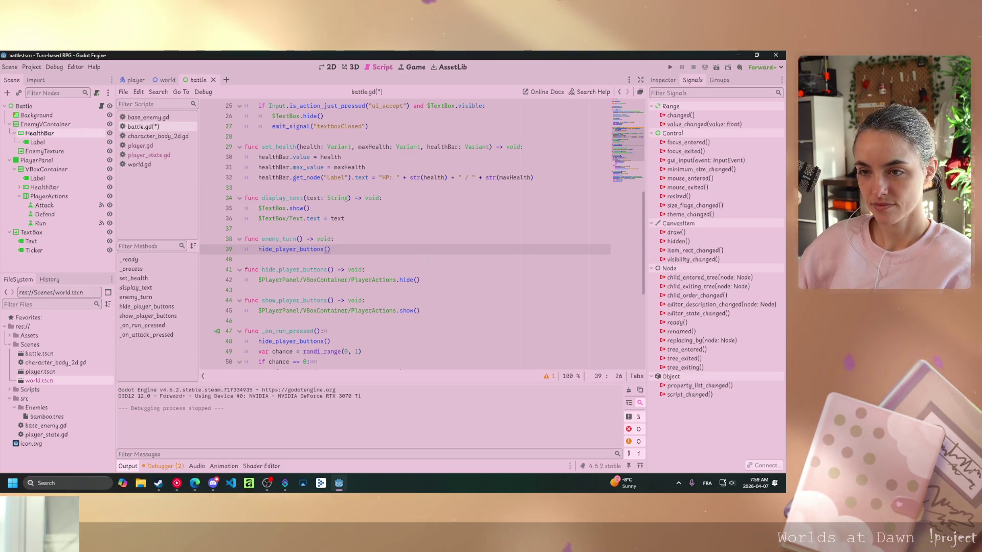
key(Return)
key(Return)
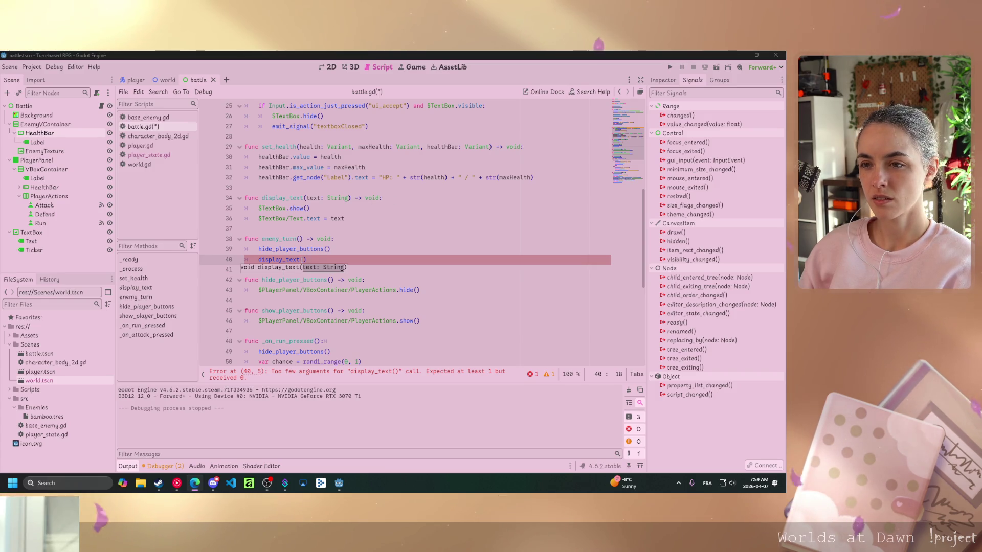
text(eney)
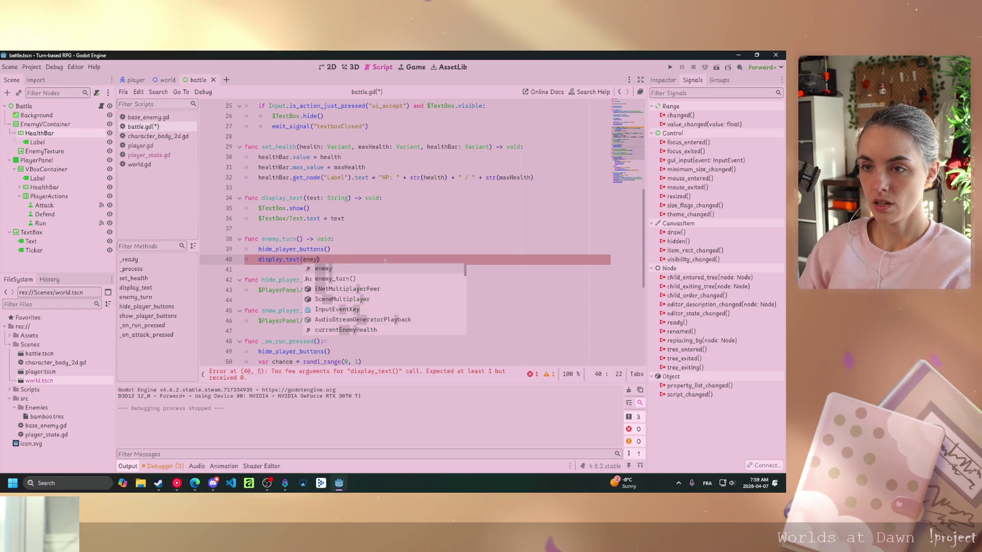
key(Return)
text(.name)
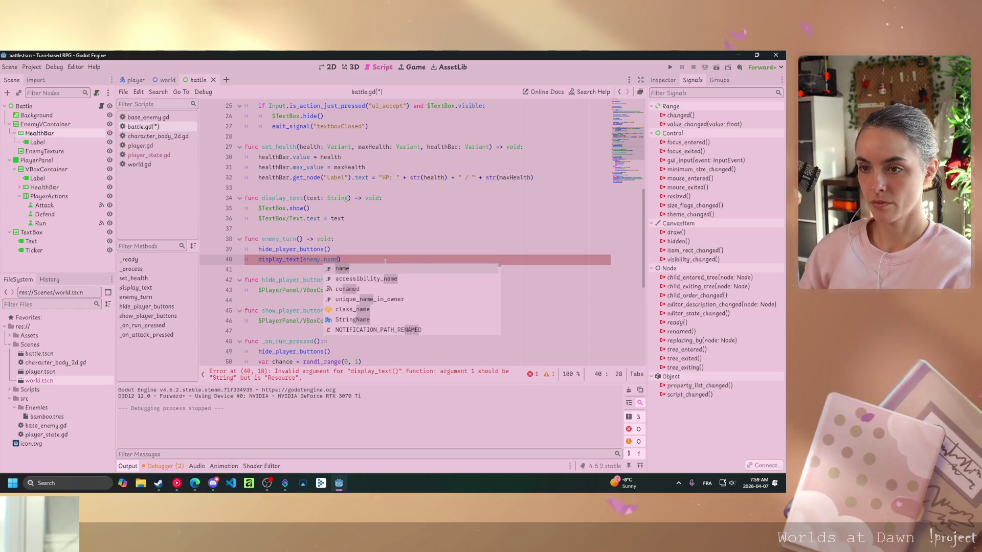
text( + )
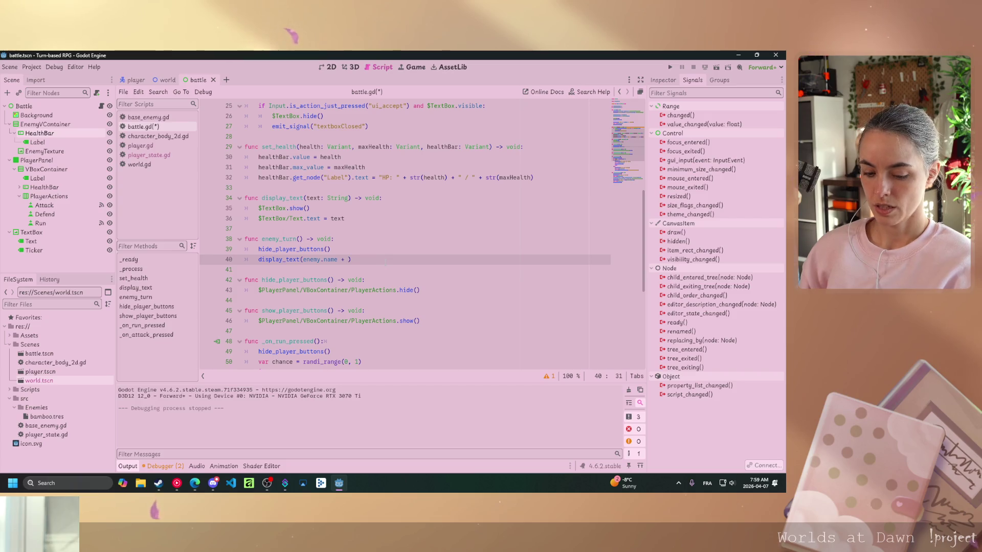
text(" h)
text(as atta)
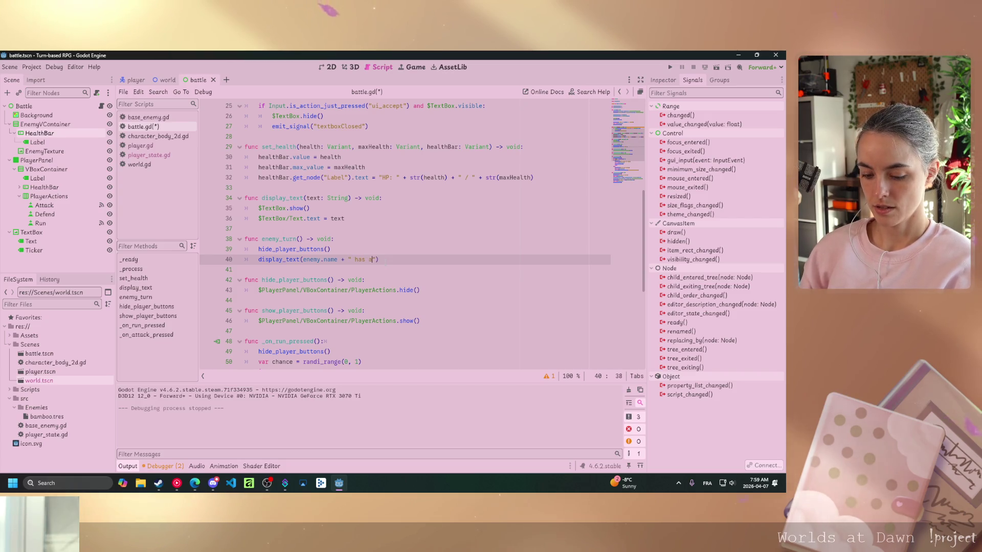
text(cked you!)
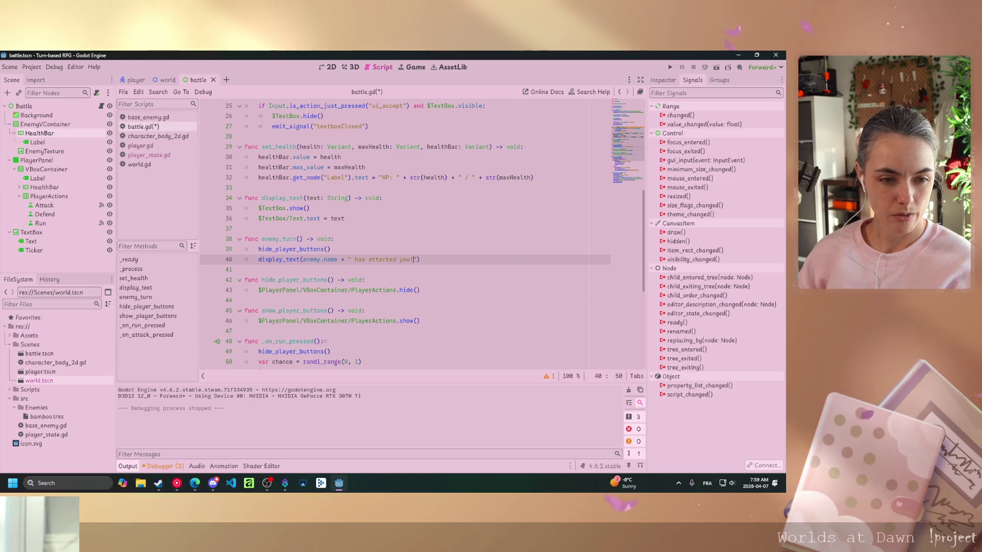
key(End)
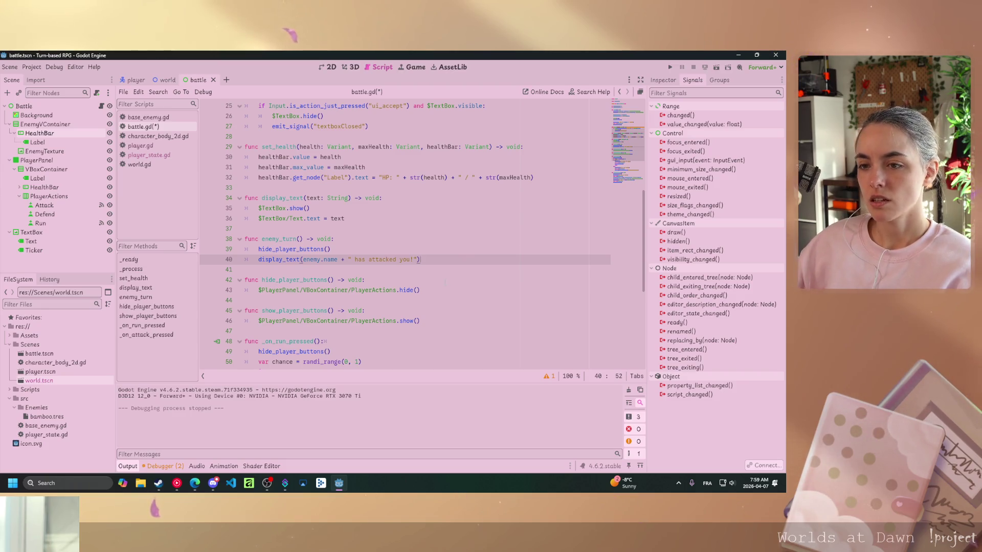
Copy the existing await self.textboxClosed statement and paste it below the attack message
scroll(352, 292, down, 2)
drag(355, 330, 271, 331)
key(ctrl+c)
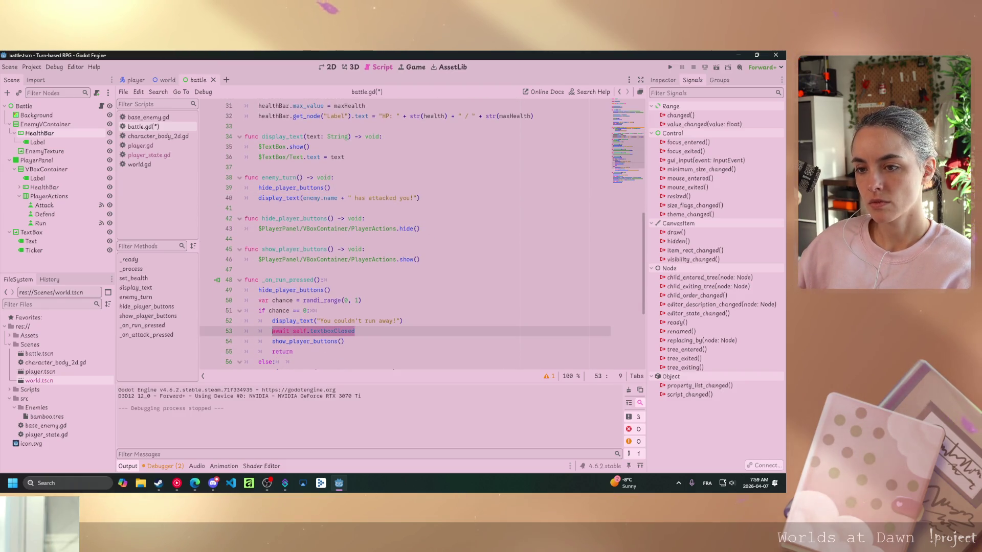
scroll(358, 266, up, 1)
click(437, 230)
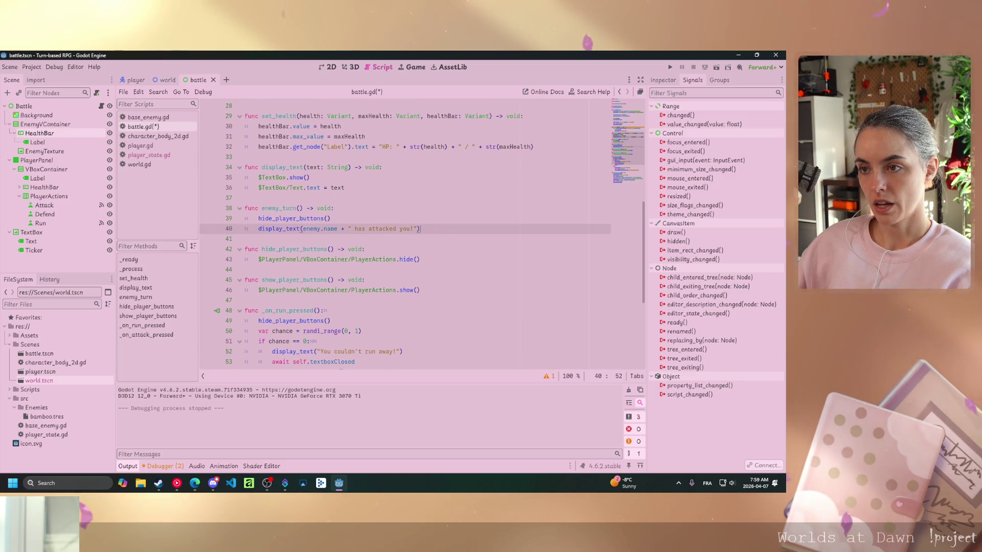
key(Return)
key(ctrl+v)
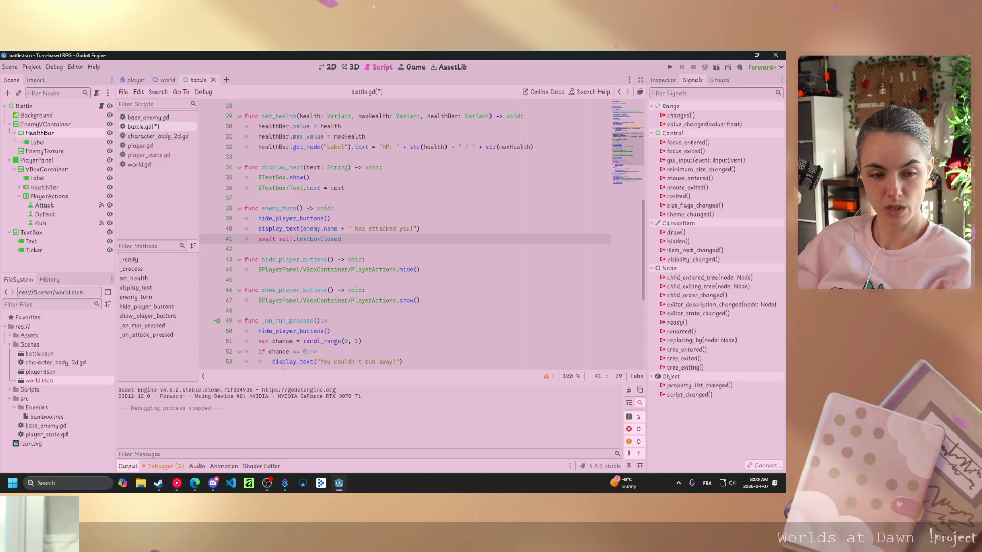
key(alt+Tab)
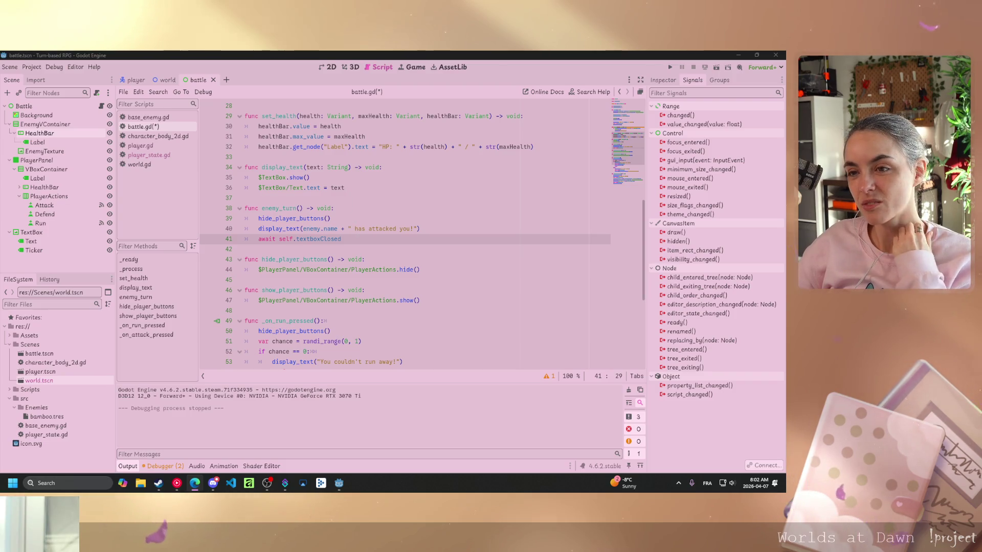
Below the await, write currentPlayerHealth = max(0, currentPlayerHealth - enemy.damage) in enemy_turn
key(Return)
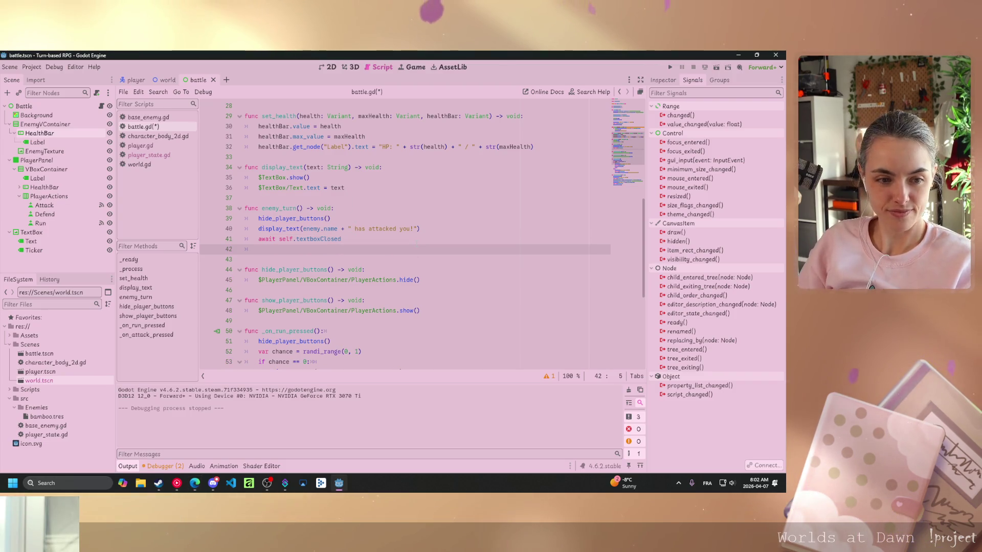
text(current)
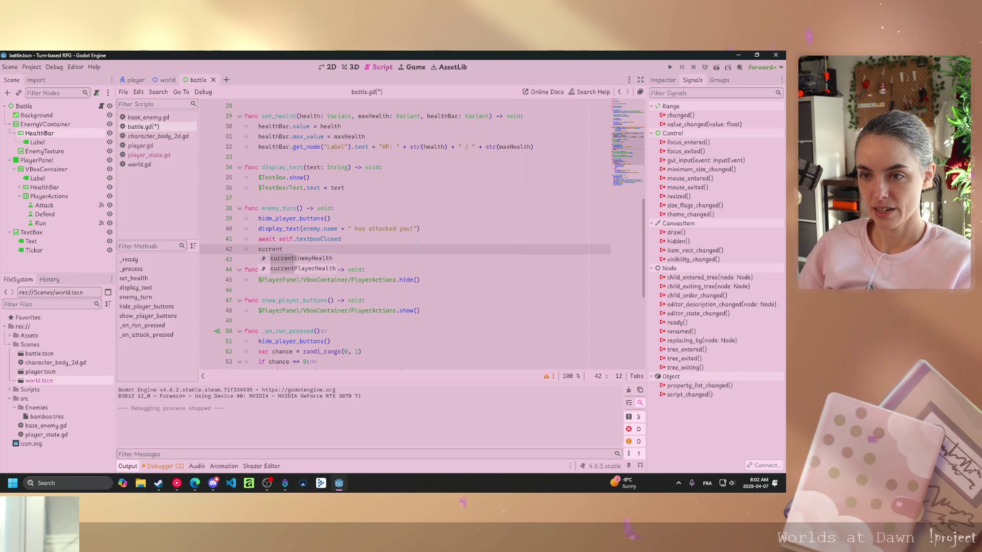
key(Down)
key(Return)
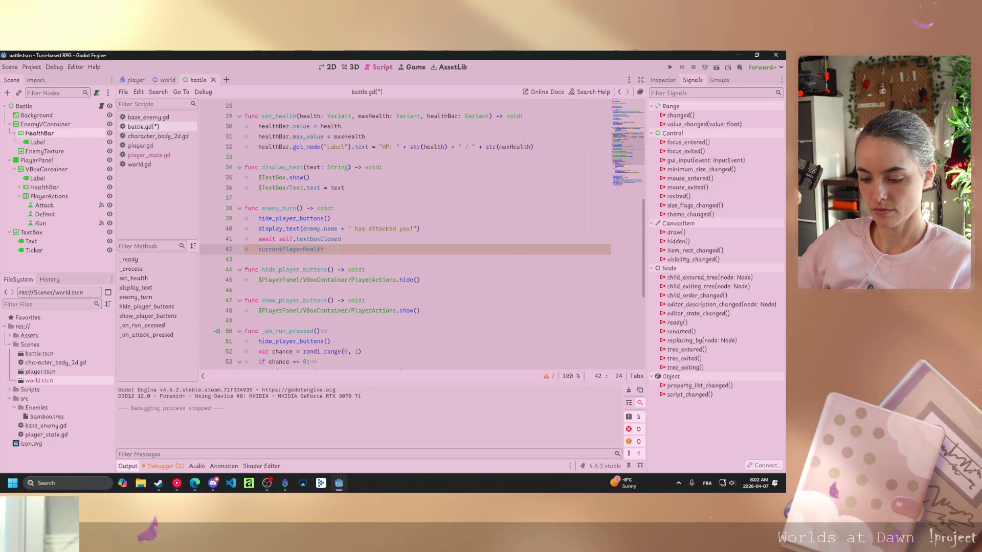
text( = )
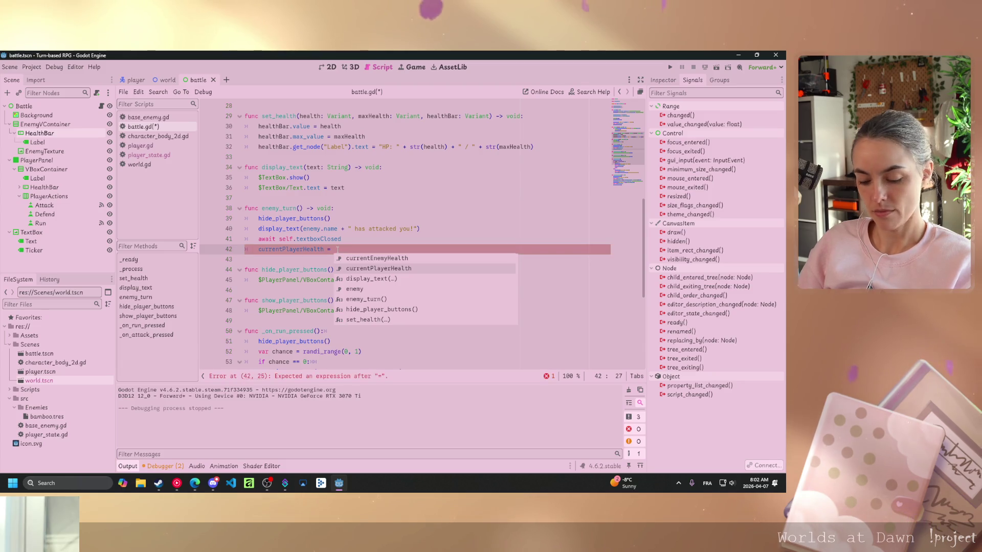
text(max(0)
text(, cu)
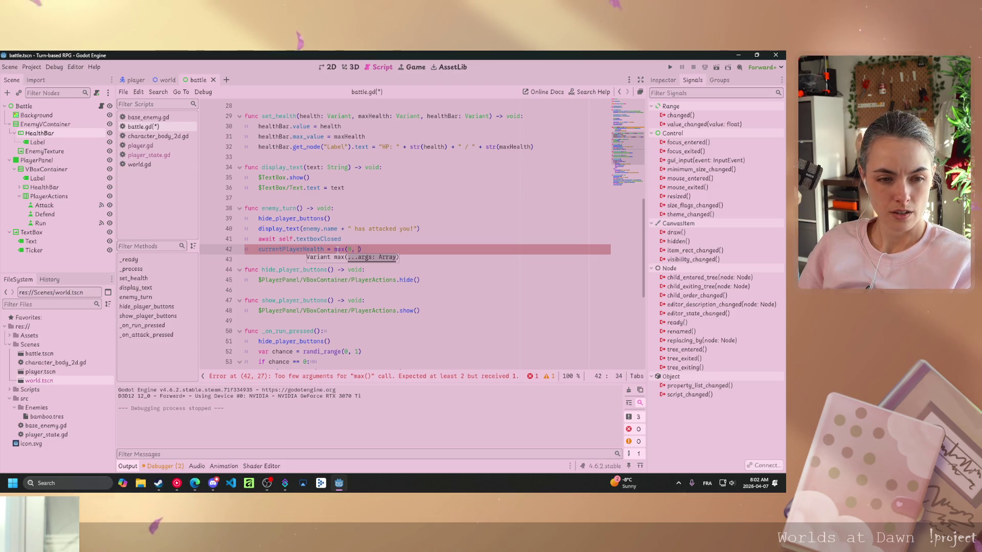
text(rrent)
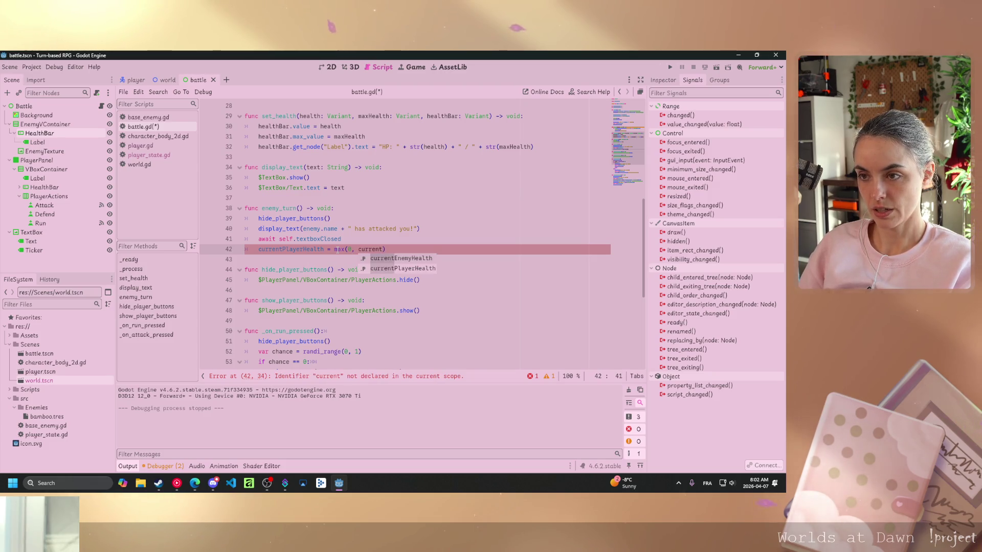
key(Return)
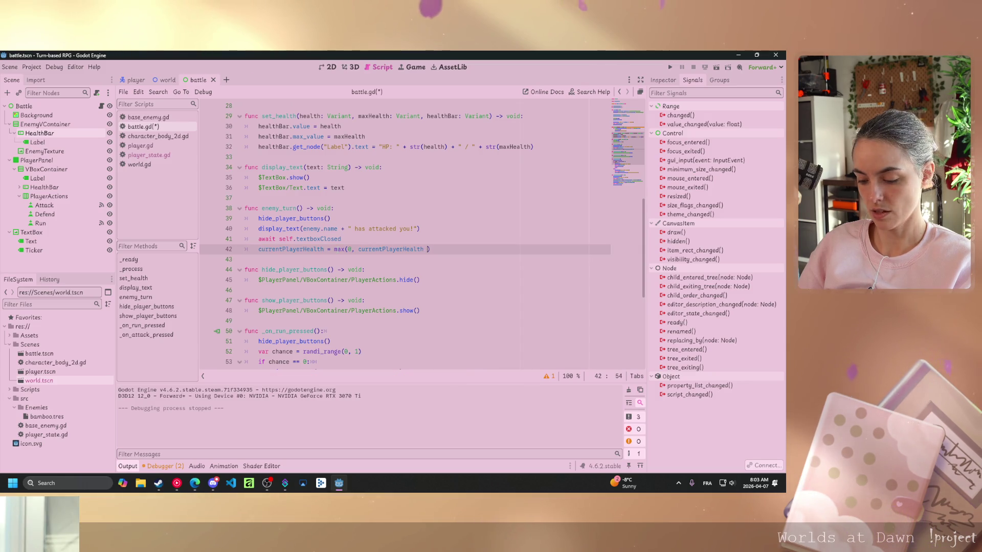
text(enemy)
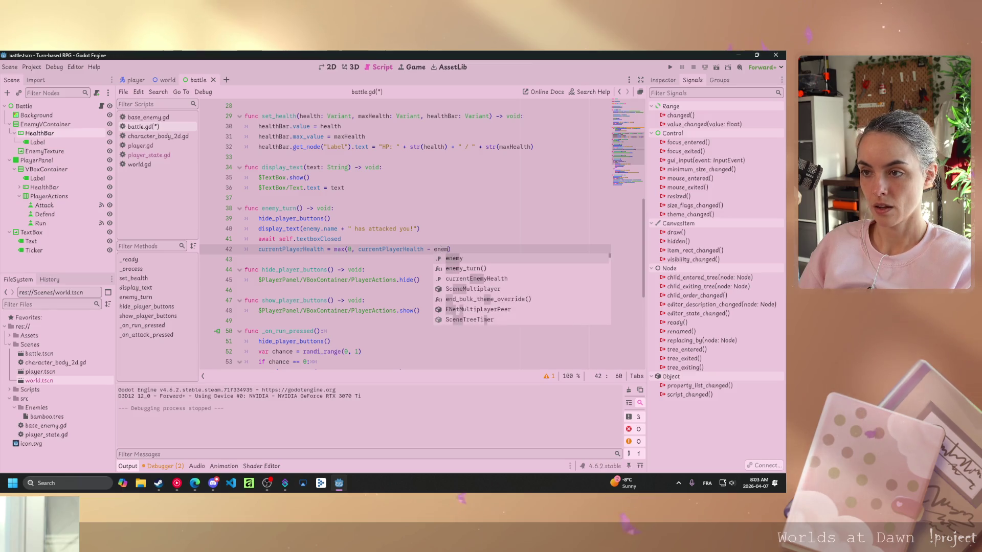
text(.damage)
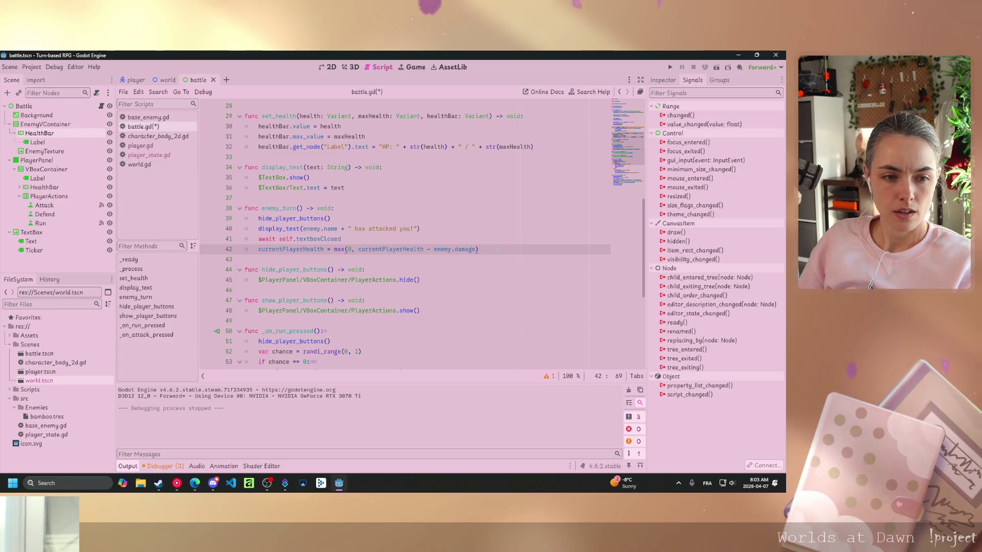
key(Return)
Start a set_health call in enemy_turn with currentPlayerHealth as its first argument
text(setHe)
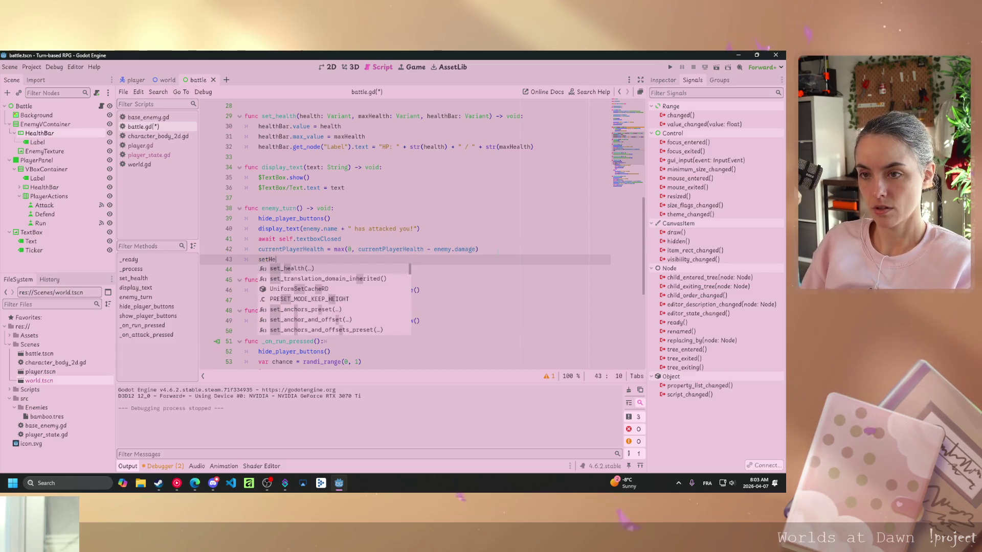
key(Return)
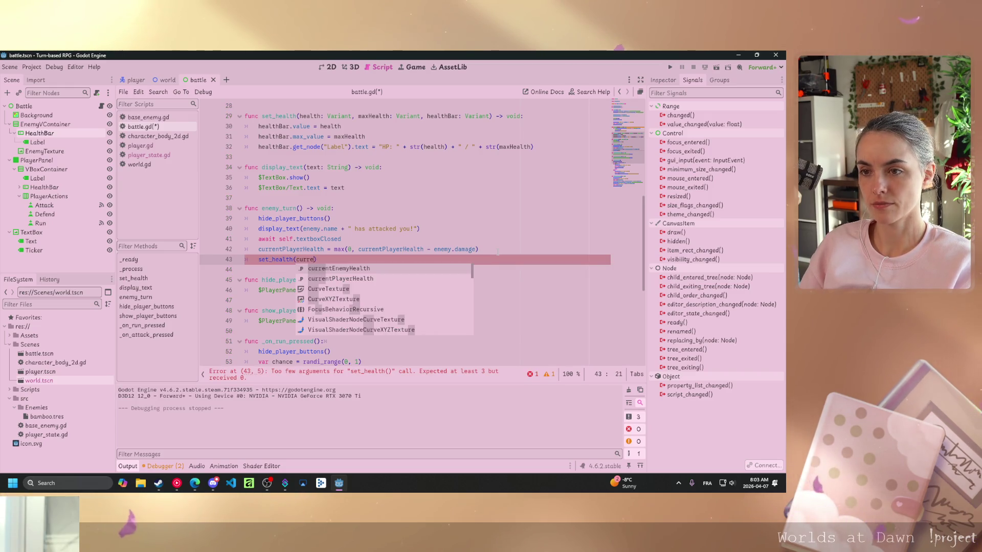
text(currentEnemyHealth)
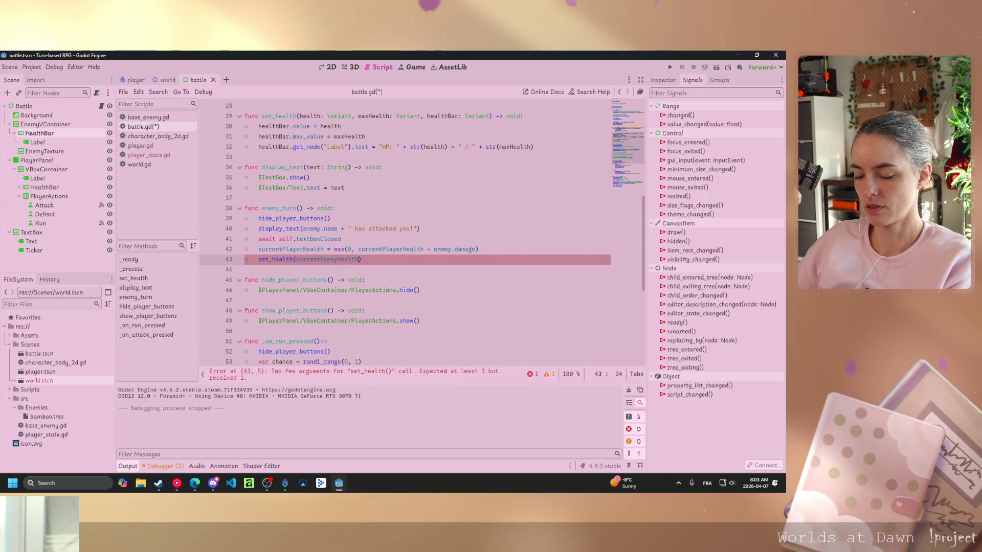
click(337, 259)
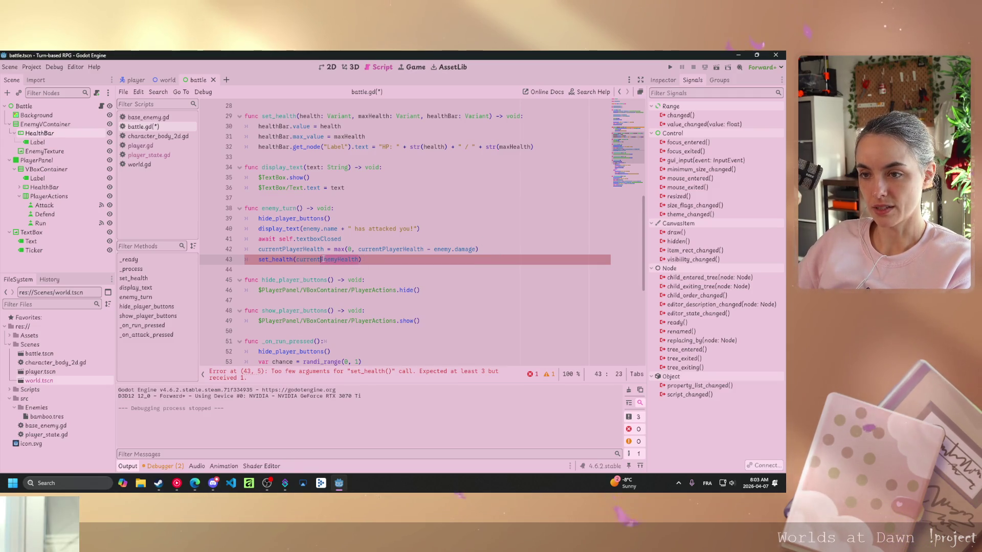
key(ctrl+Delete)
text(pla)
key(Return)
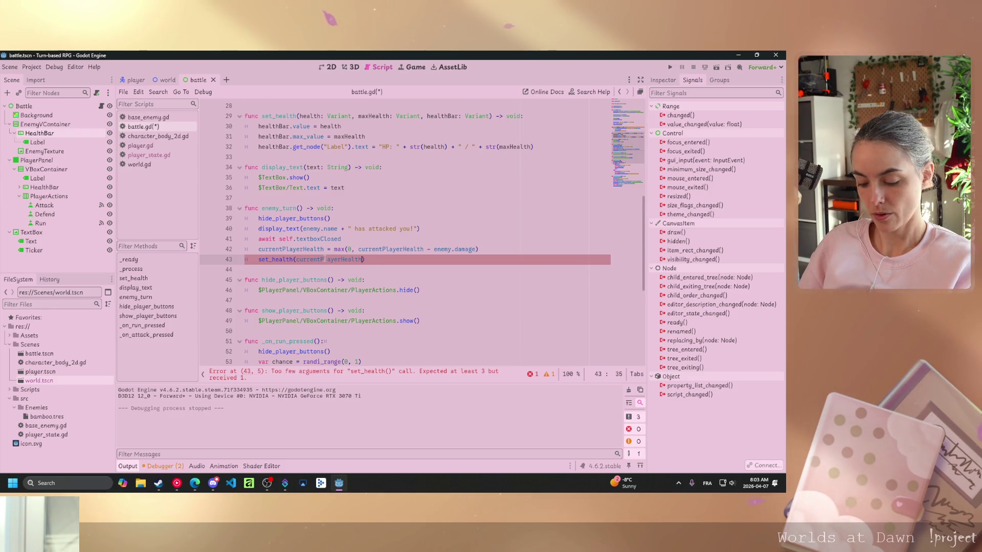
Add PlayerState.max_health and the $PlayerPanel/VBoxContainer/HealthBar path as the remaining set_health arguments
text(, player)
key(Return)
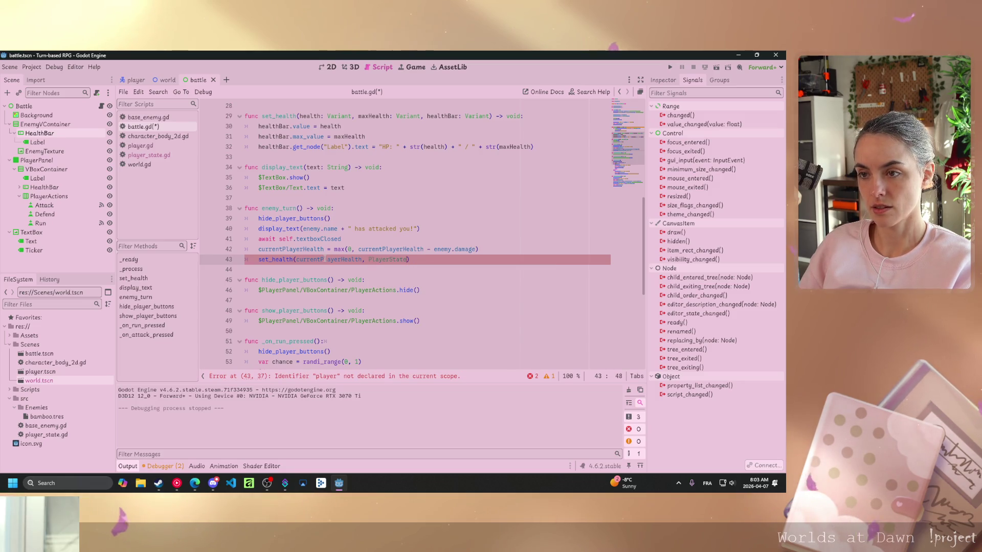
text(.mac)
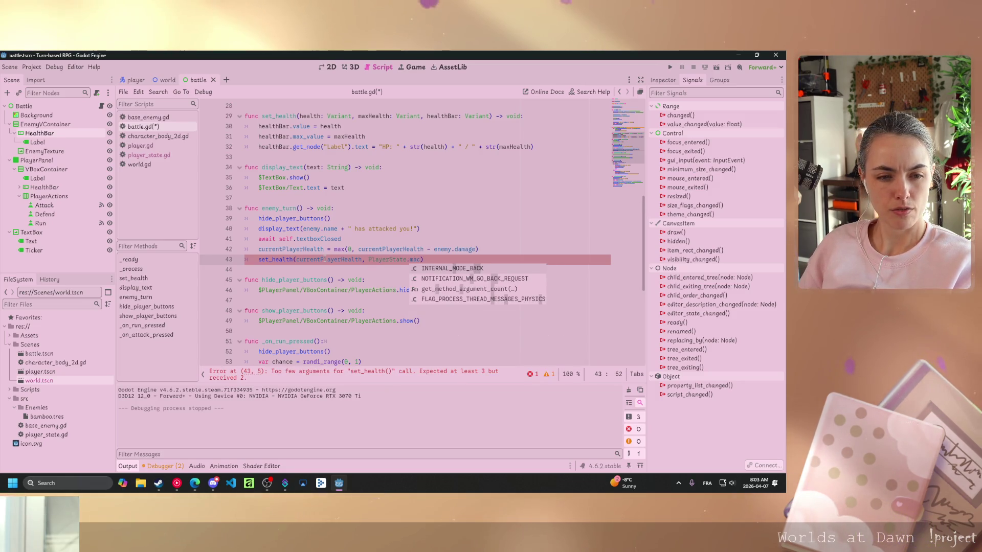
key(BackSpace)
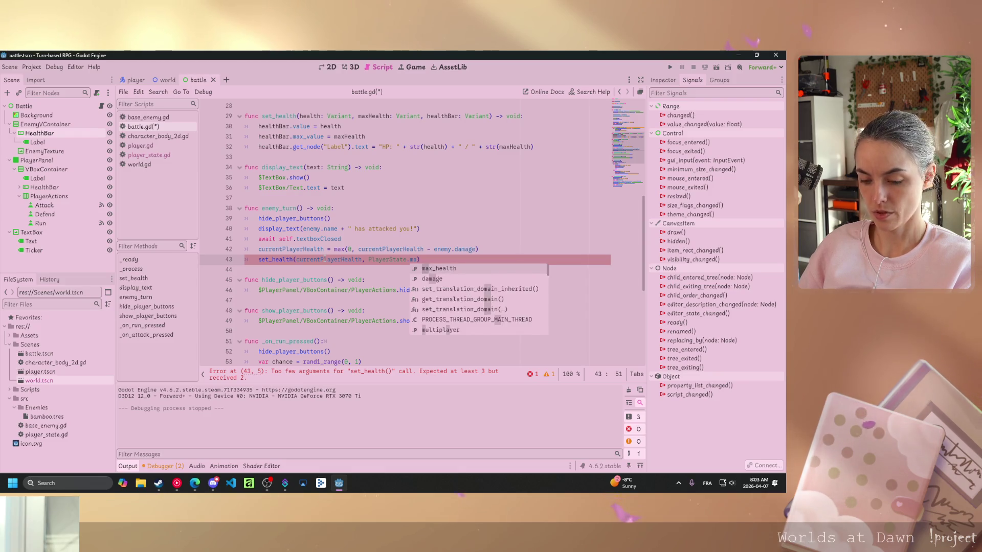
text(x)
key(Return)
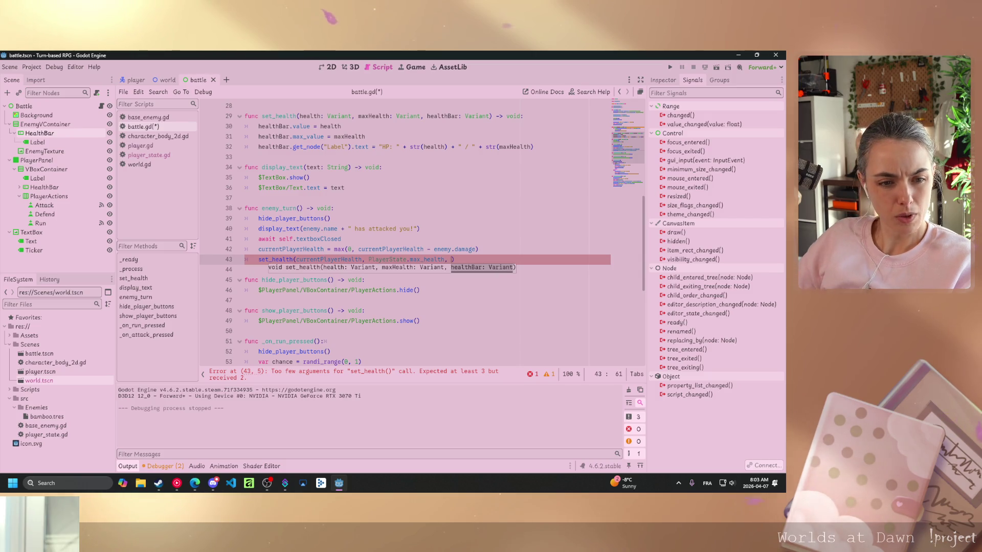
key(alt+Tab)
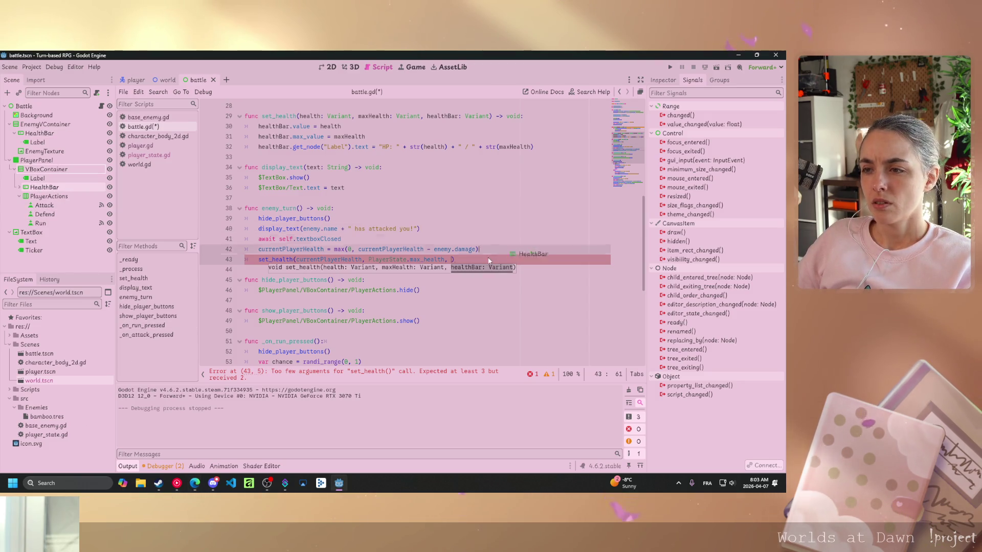
click(451, 260)
key(Return)
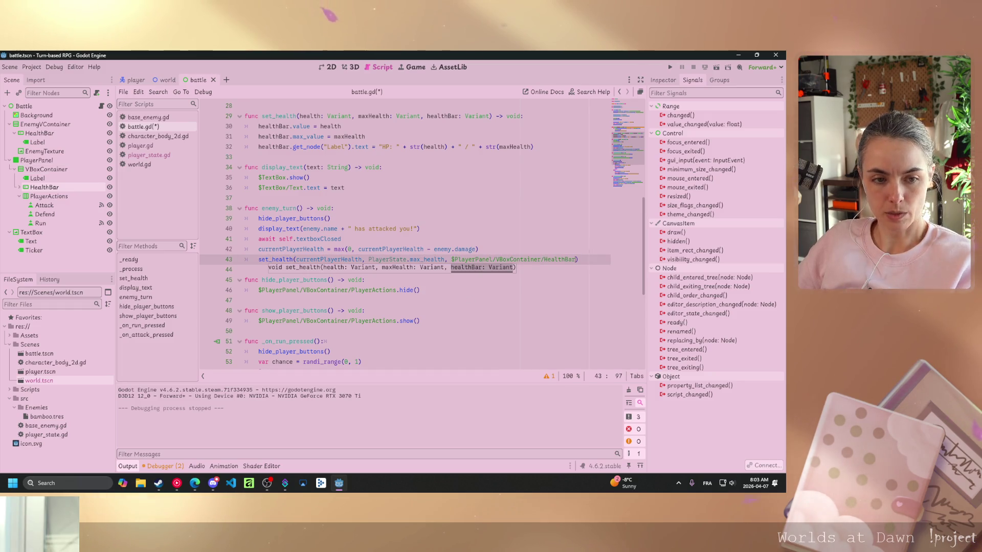
key(End)
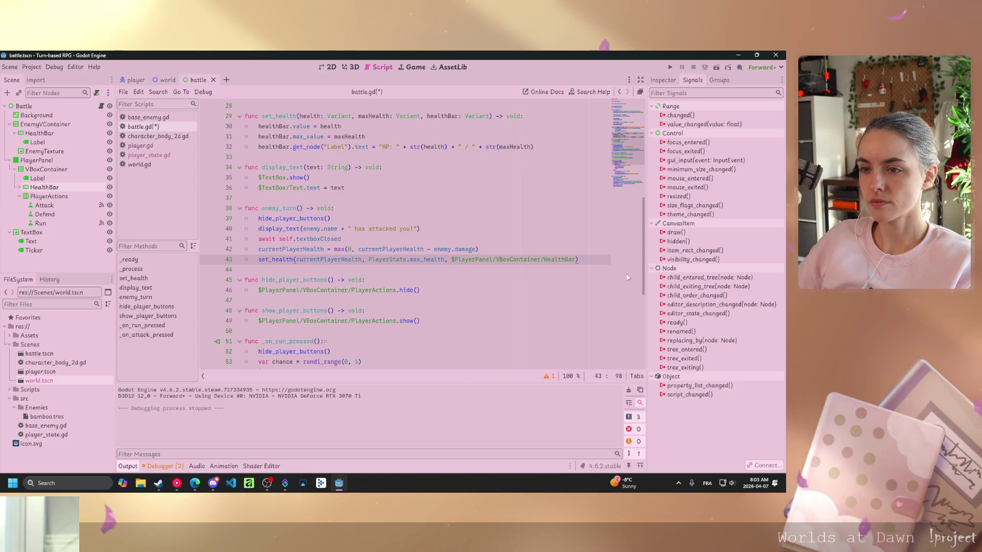
Add display_text(enemy.name + " has dealt " + str(enemy.damage)) below and save battle.gd
key(Return)
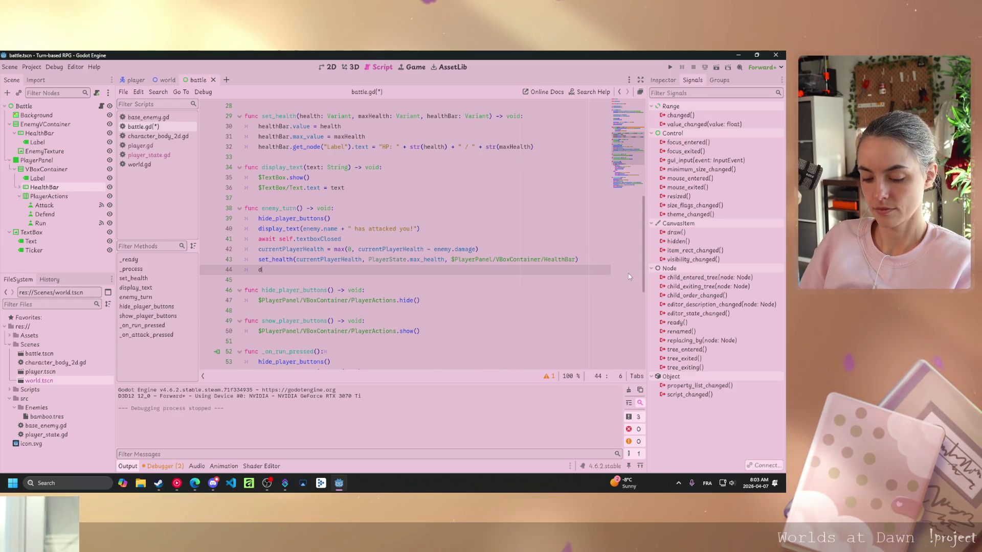
text(disp)
key(Return)
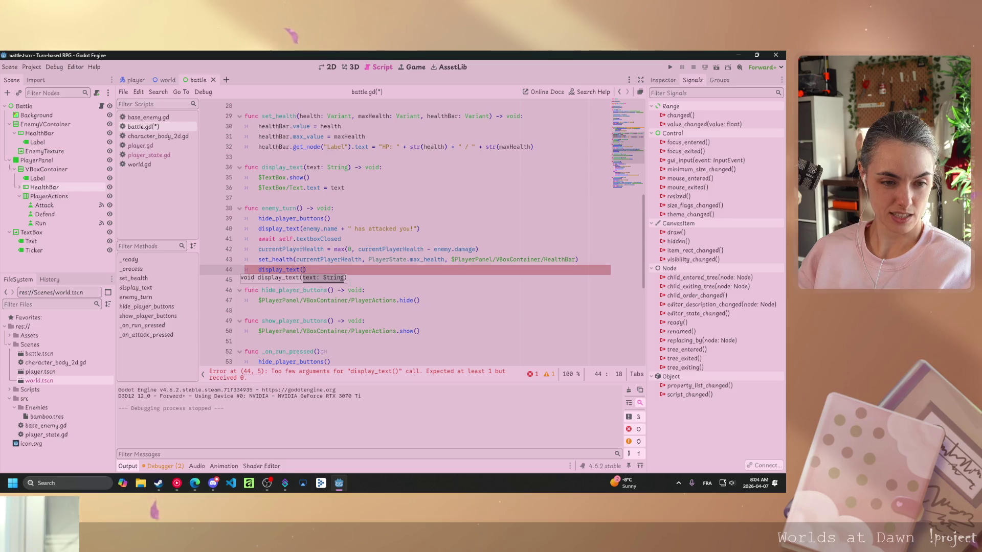
text(enemy)
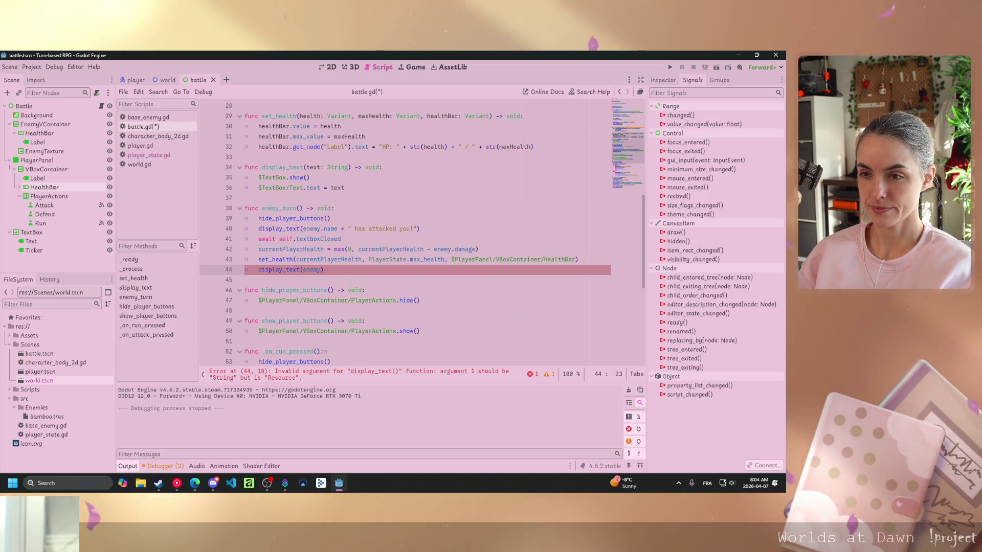
text(.)
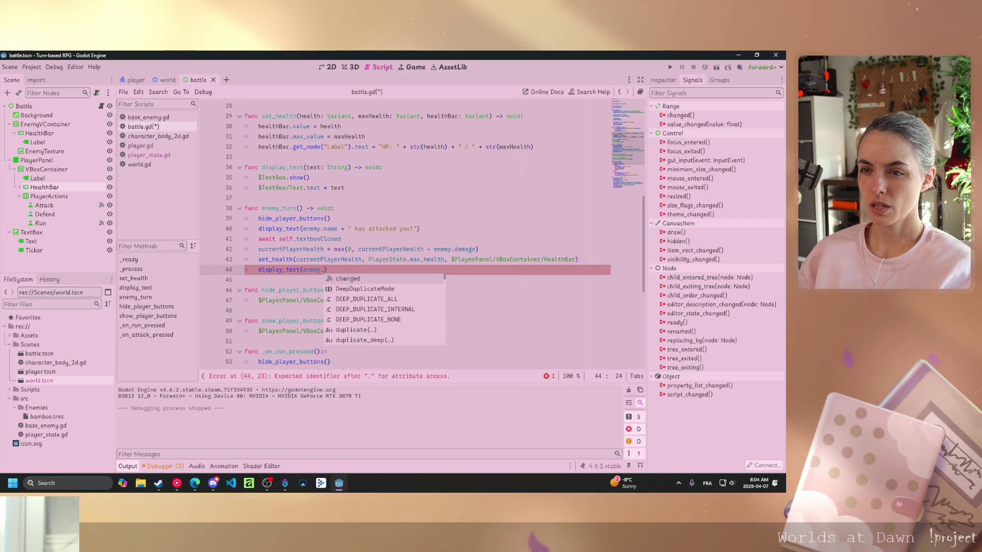
text(damag)
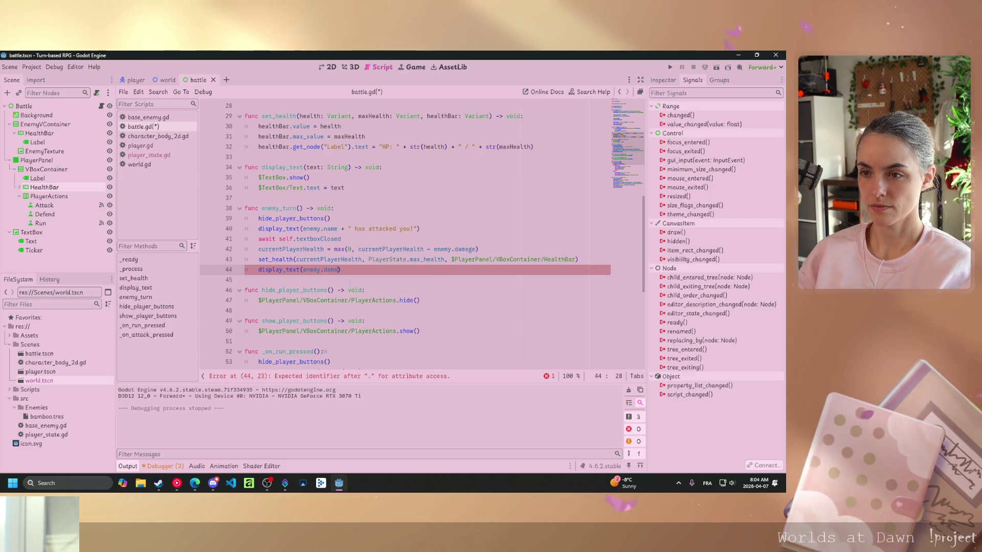
text(e)
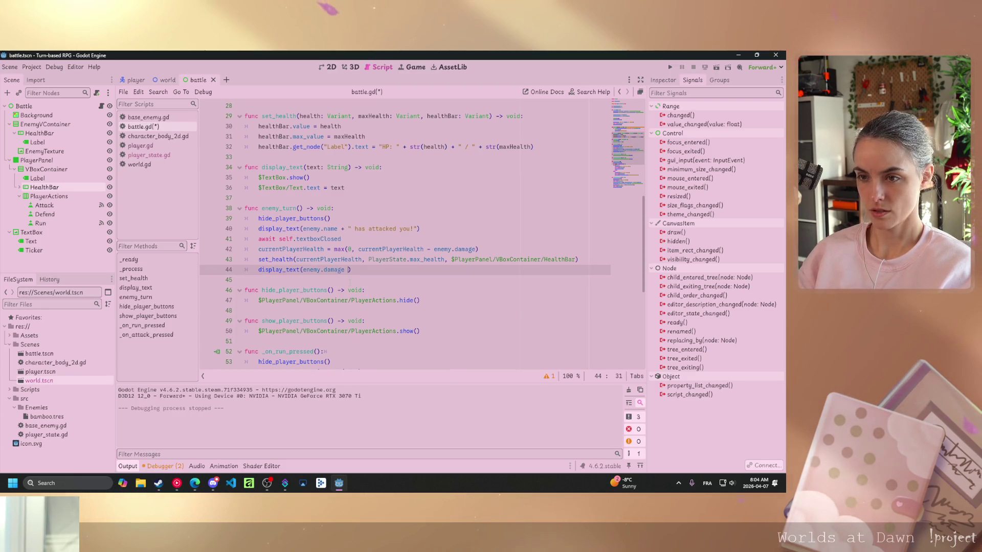
key(Left)
key(Left)
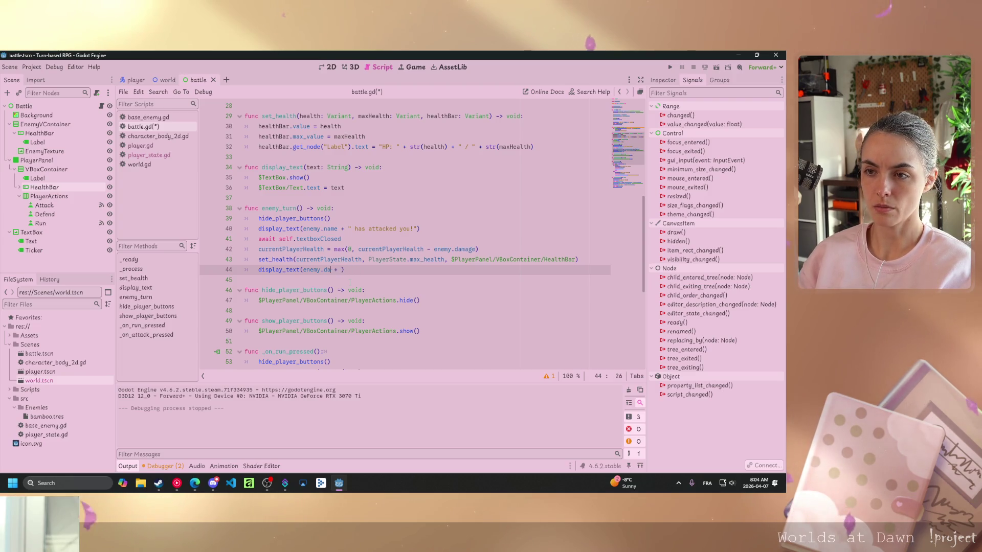
key(BackSpace)
key(BackSpace)
text(name)
key(Right)
key(Right)
key(Right)
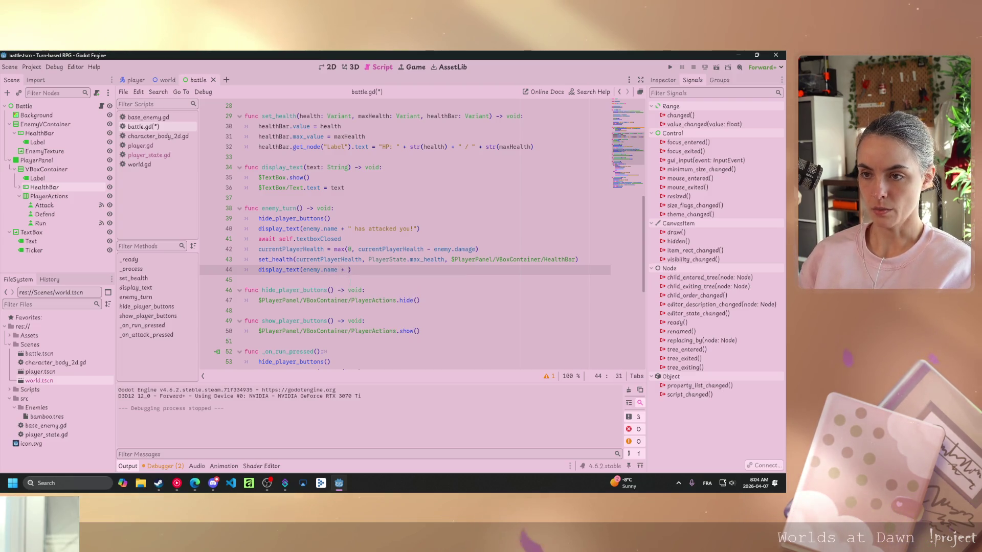
key(Left)
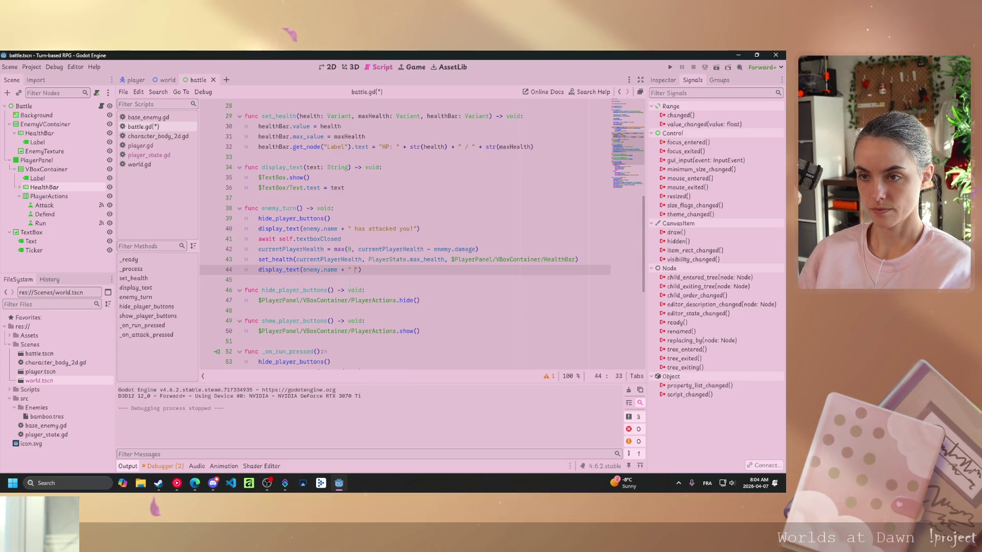
text(has dealt)
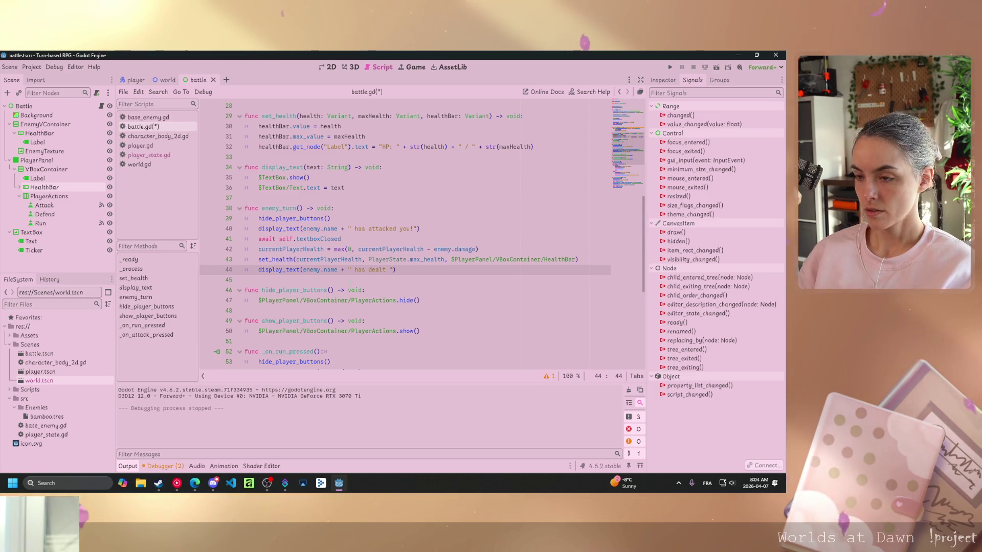
text( " + str)
text((e)
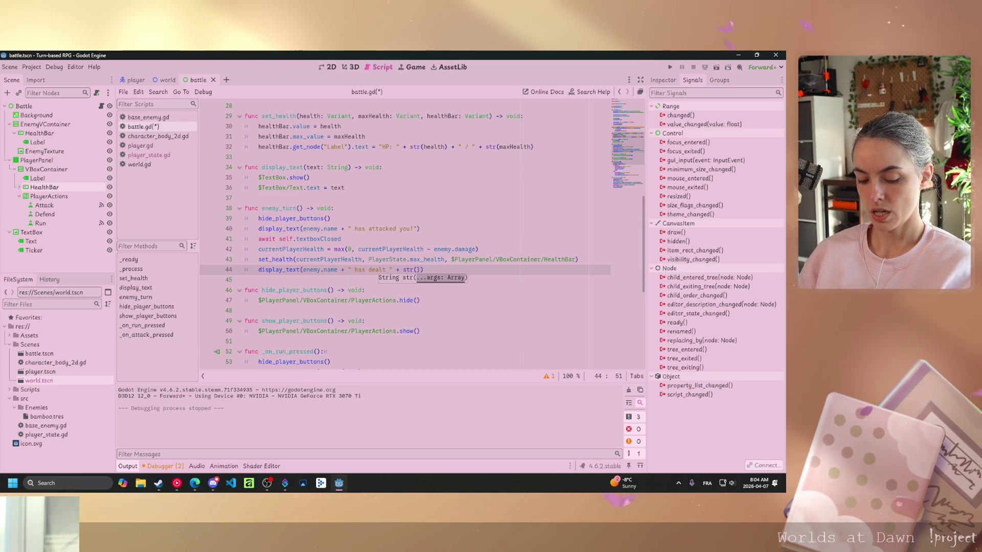
text(nemy.)
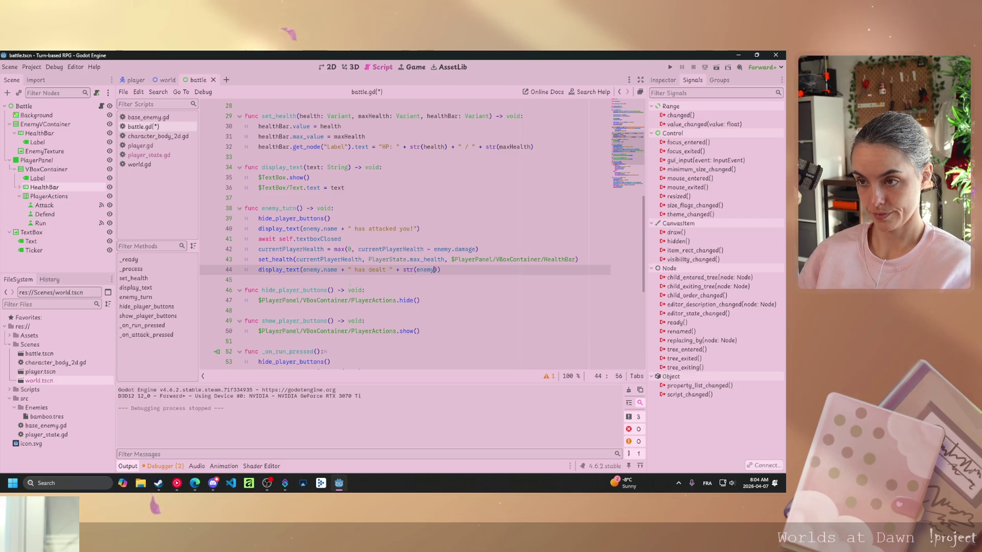
text(damage)
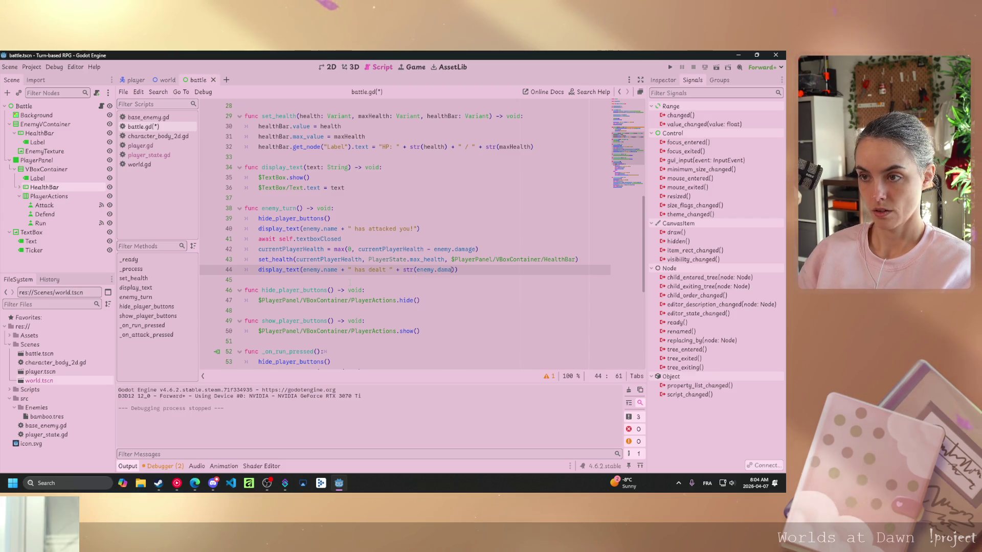
key(ctrl+s)
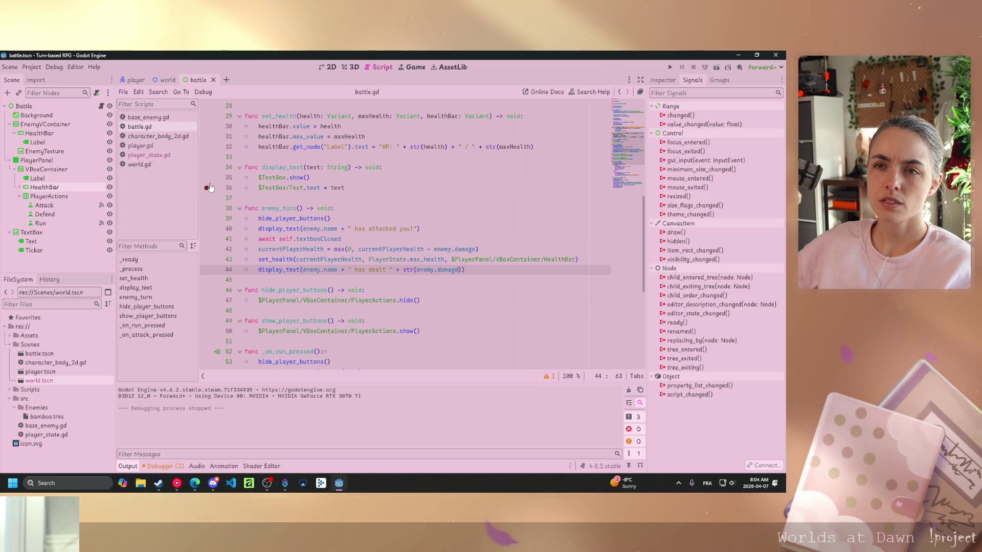
click(148, 117)
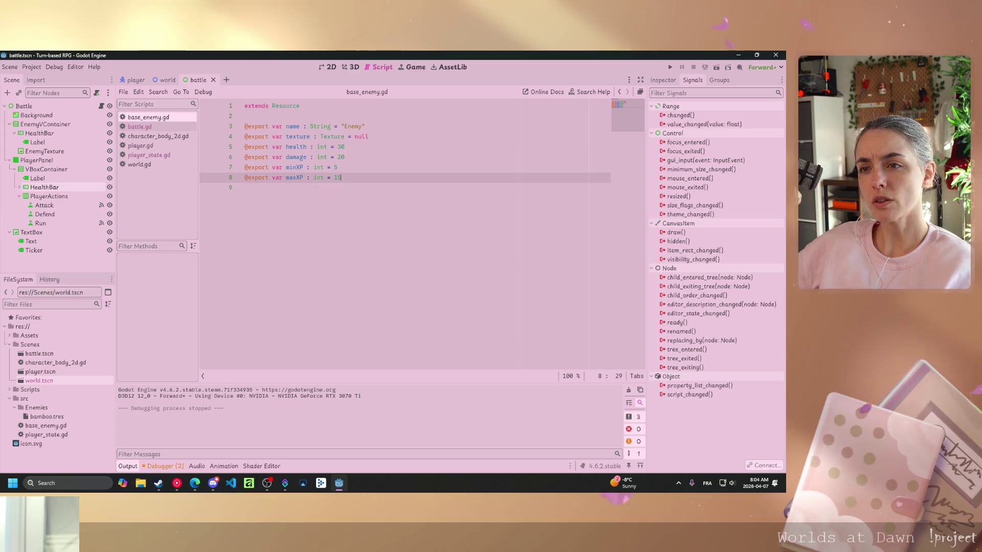
click(303, 157)
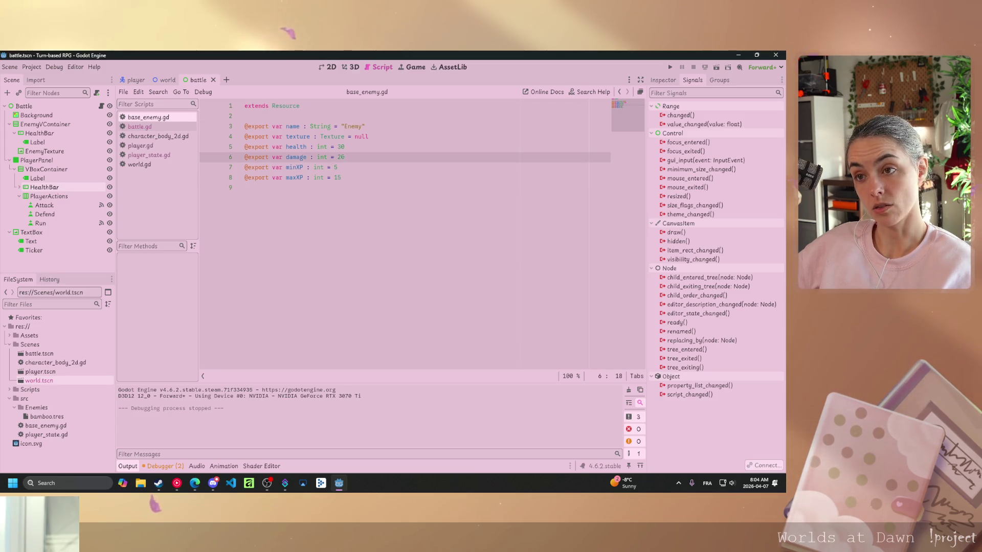
double_click(340, 157)
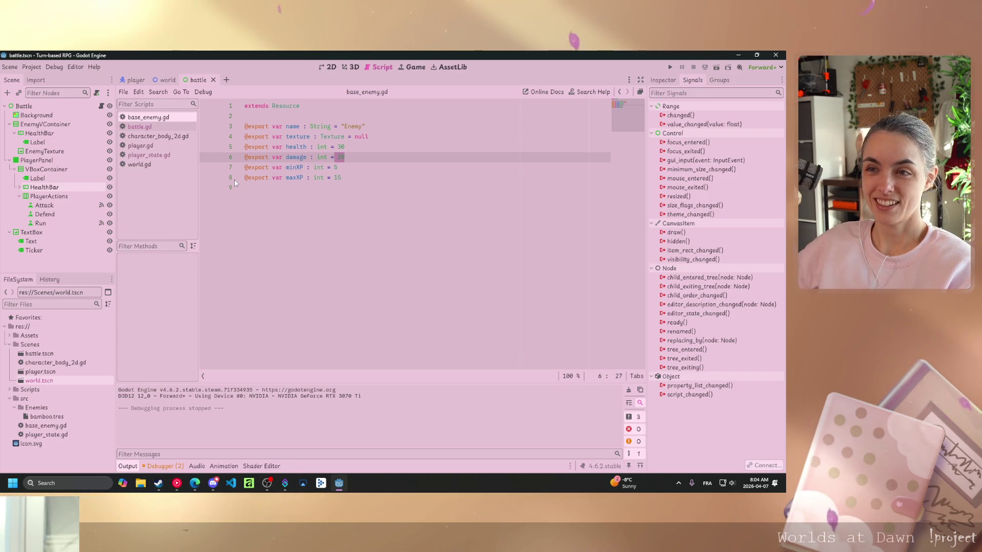
click(147, 155)
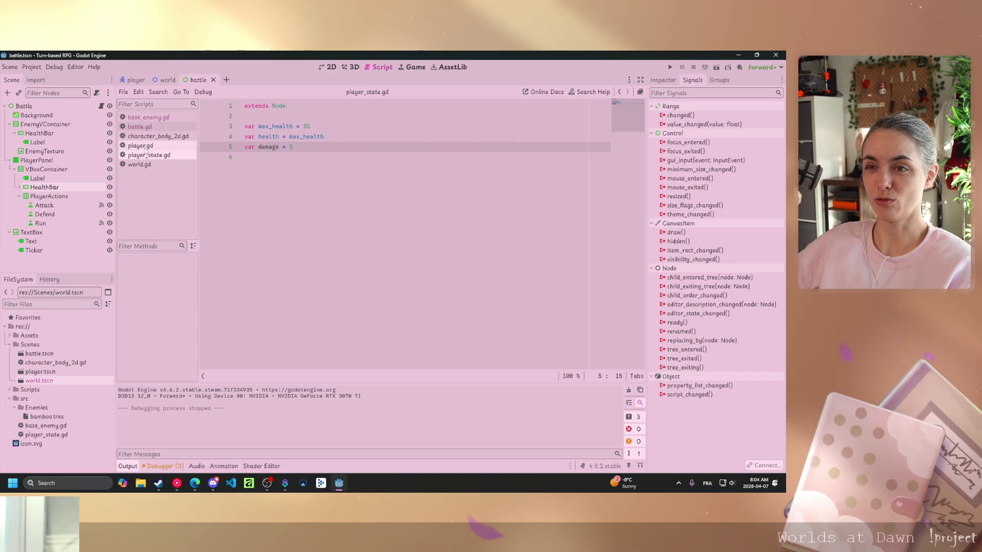
click(140, 145)
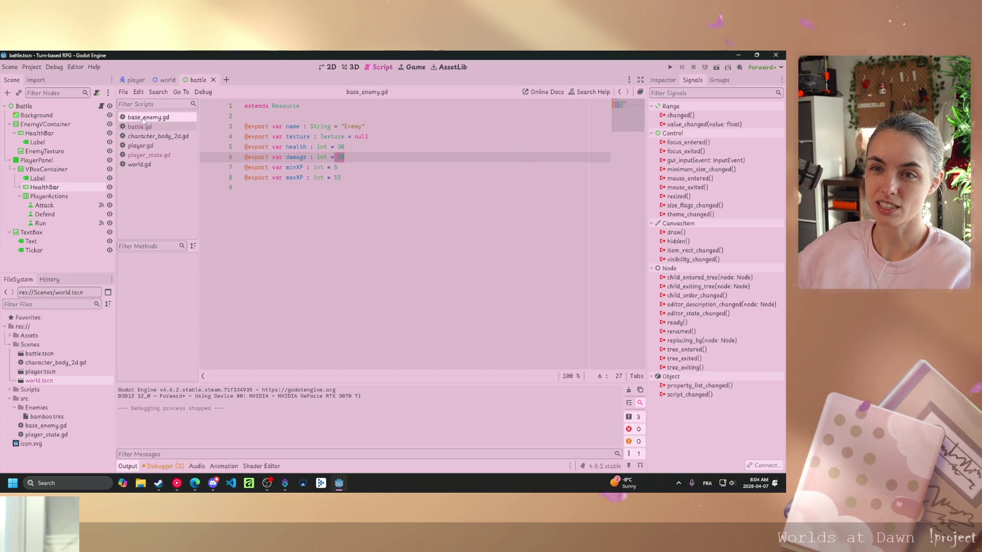
click(140, 127)
click(245, 279)
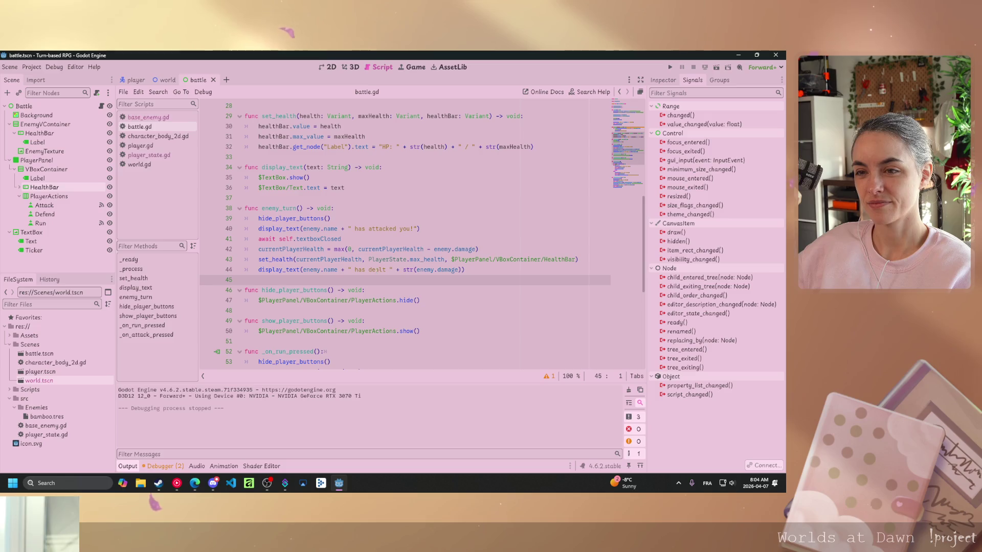
Copy await self.textboxClosed below the damage message and append + "!" to that message
drag(341, 239, 258, 239)
key(ctrl+c)
click(554, 269)
key(Return)
key(ctrl+v)
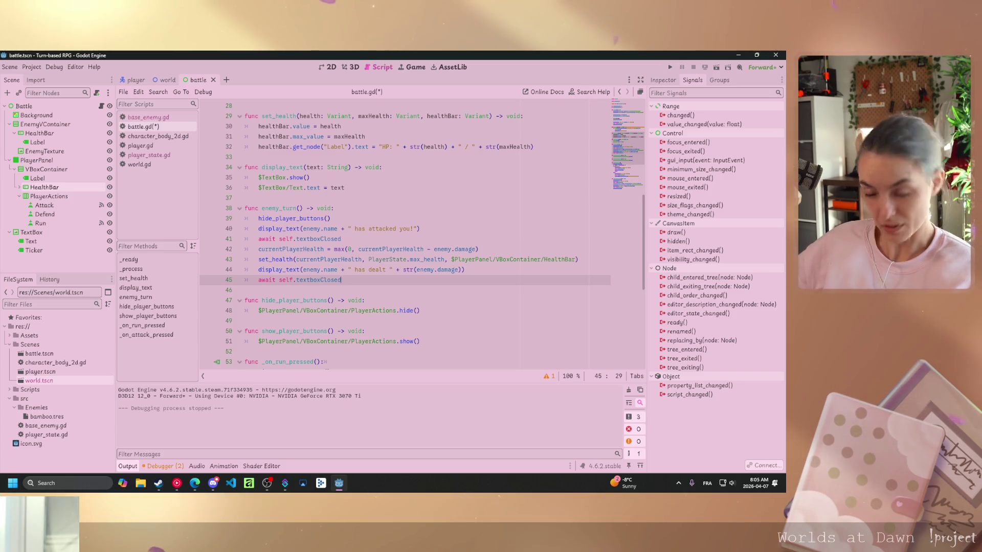
scroll(379, 321, down, 5)
scroll(378, 322, up, 5)
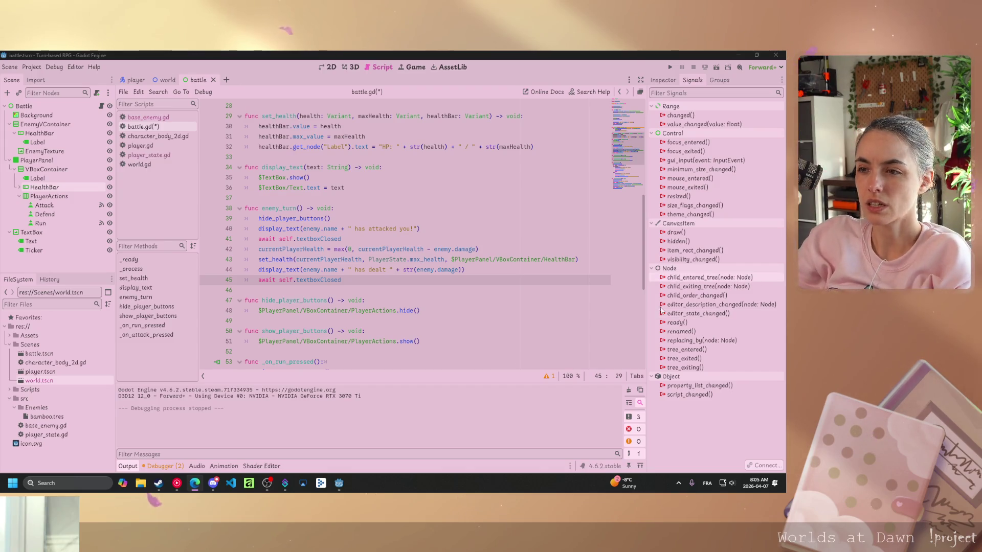
key(Up)
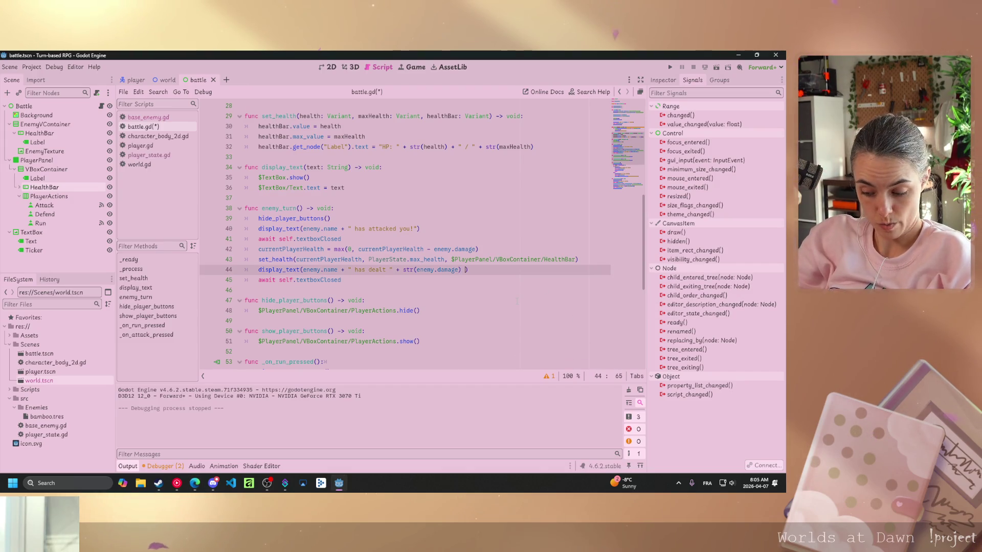
text(+ "!)
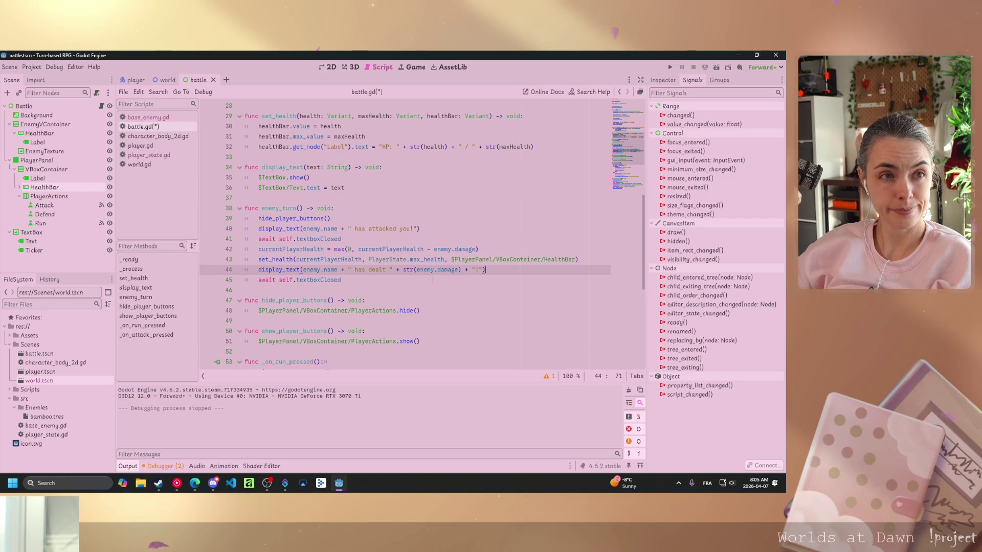
Call show_player_buttons() on a new line after the final await in enemy_turn
click(355, 279)
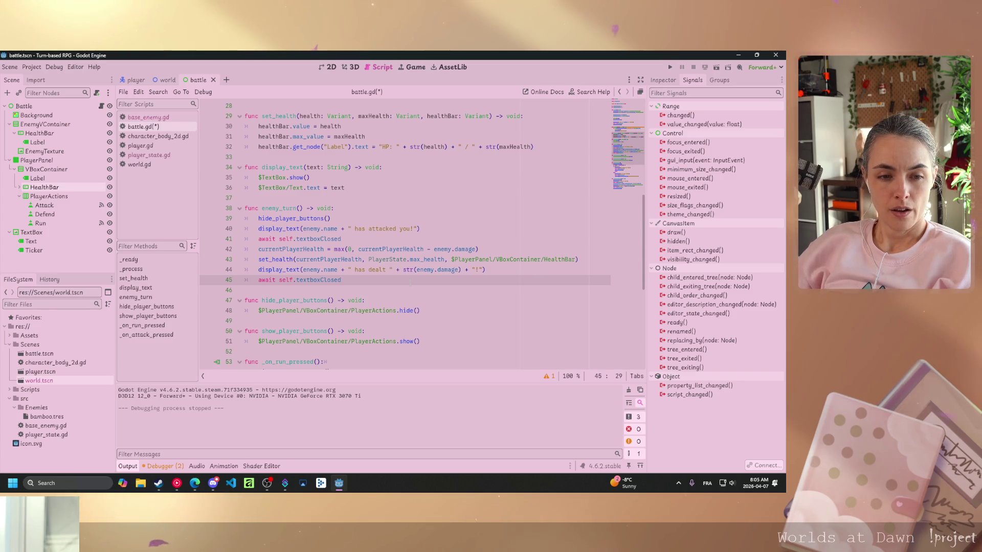
key(Return)
text(show)
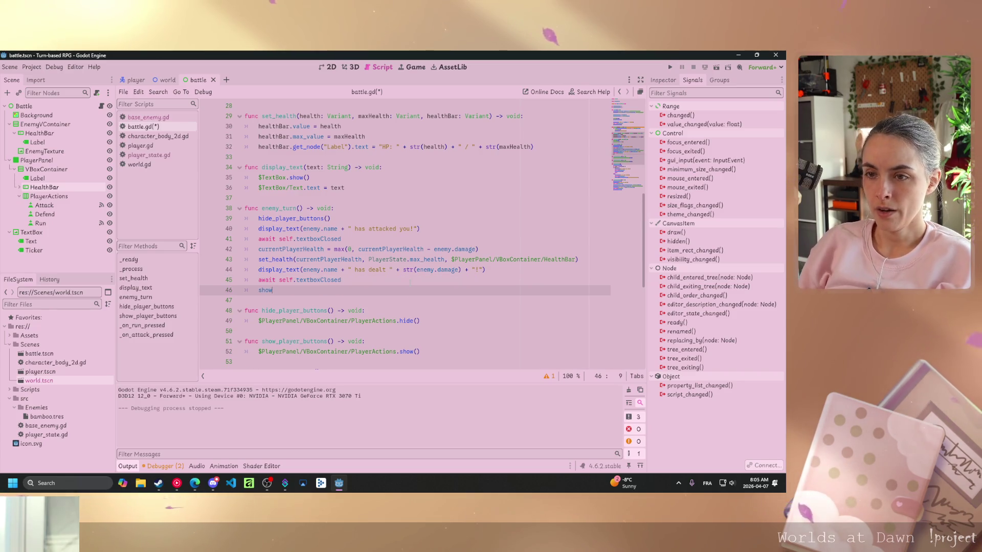
key(Return)
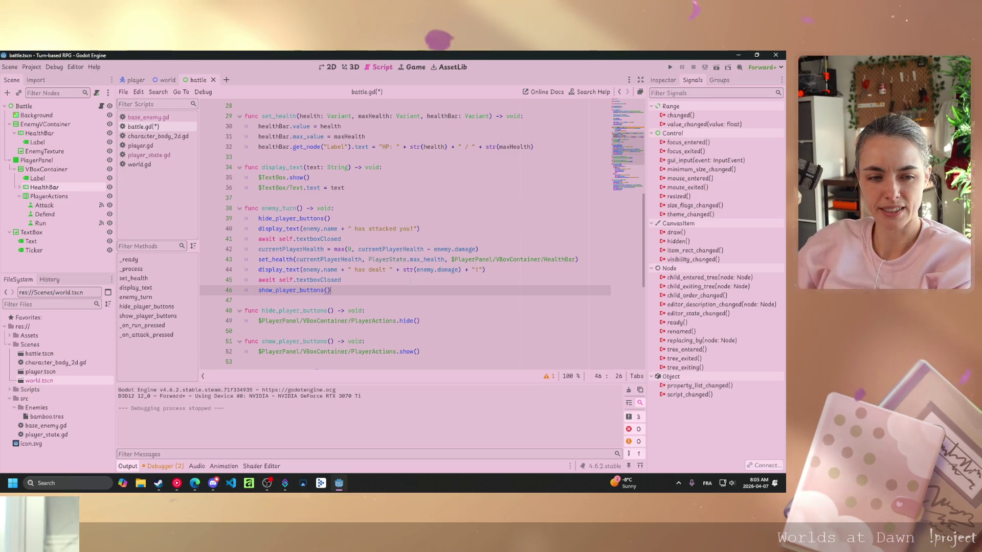
click(453, 270)
Save and test the battle, attacking once to drop Bamboo to 25/30 HP, then stop the game
key(ctrl+s)
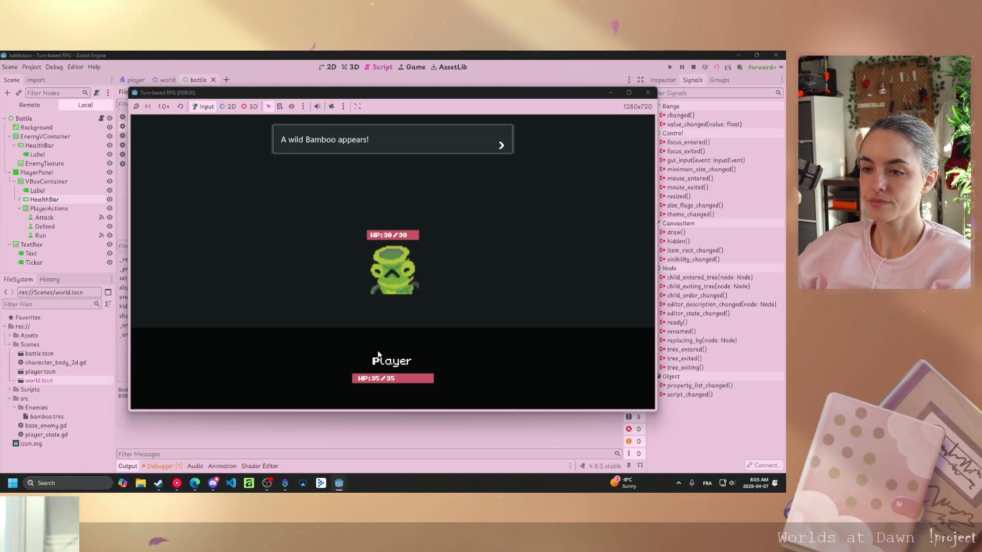
key(Return)
key(Return)
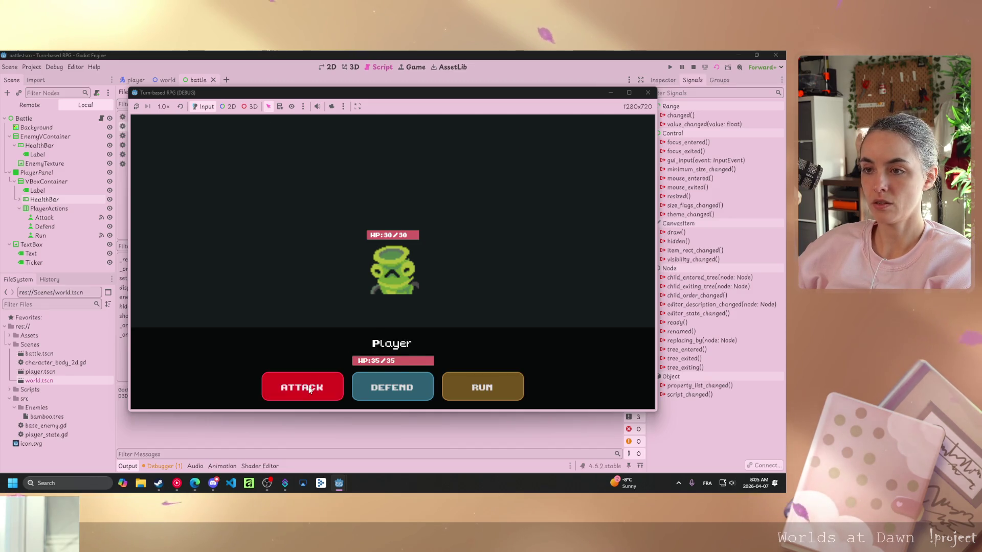
key(Return)
key(Return)
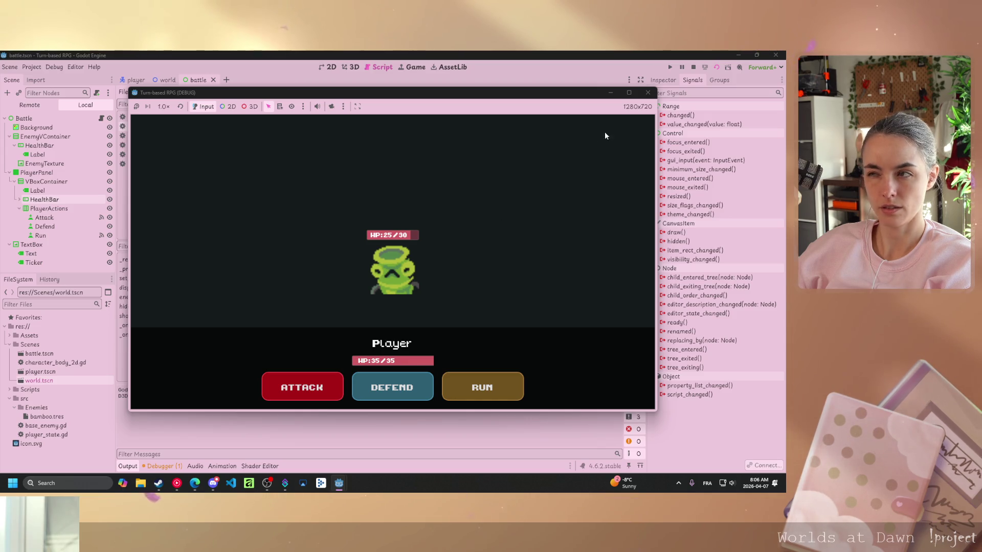
click(648, 93)
scroll(404, 230, down, 5)
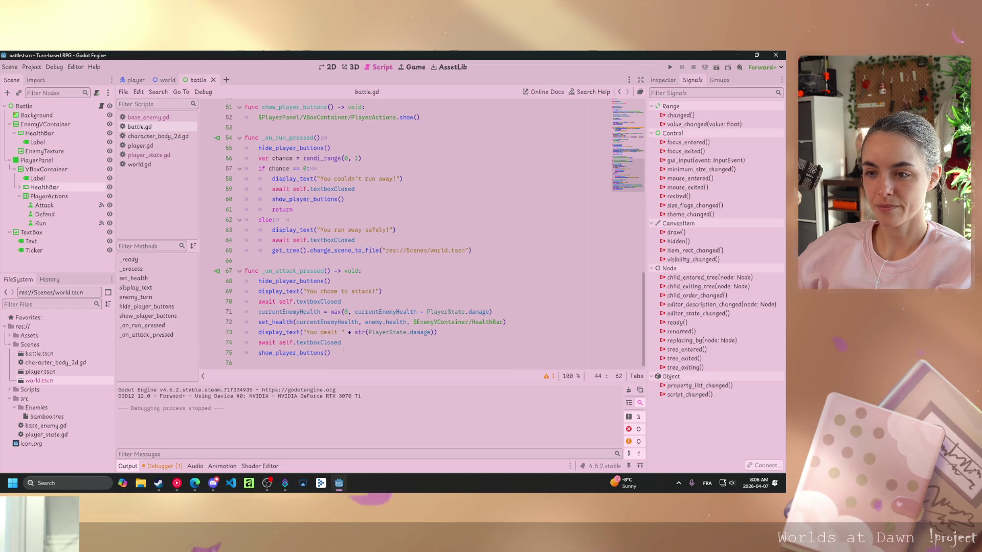
End _on_attack_pressed with enemy_turn() instead of show_player_buttons(), save, and launch the scene with F6
click(344, 343)
key(Return)
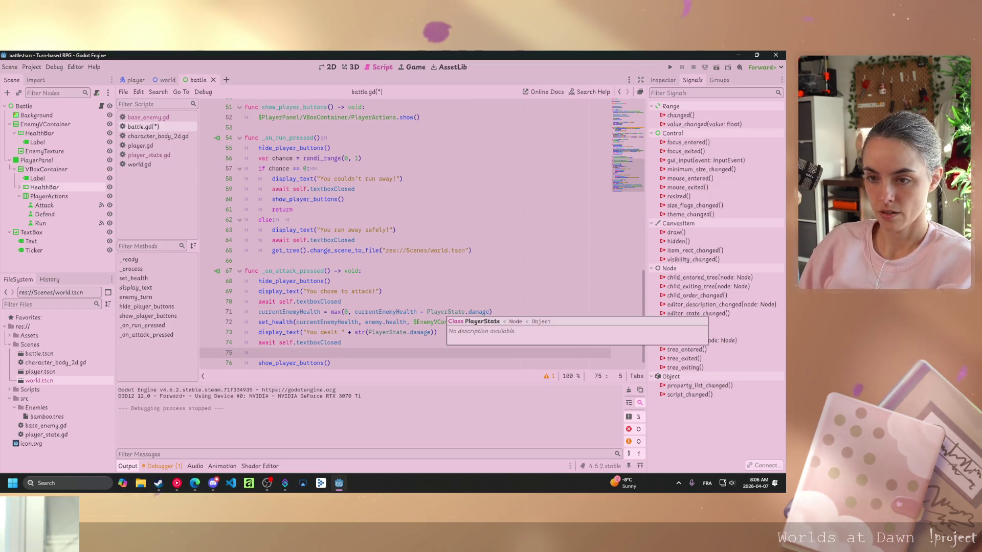
text(ene)
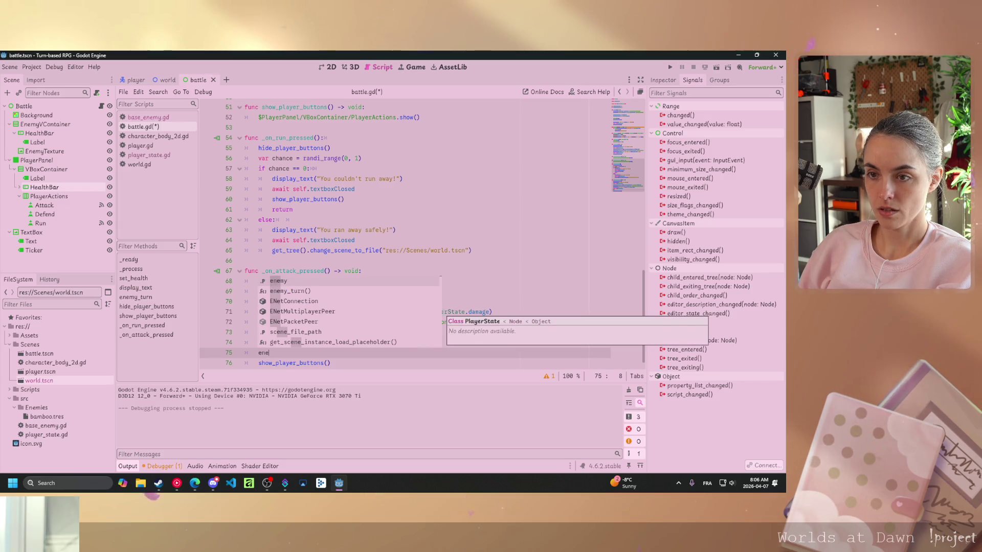
key(Down)
key(Return)
key(ctrl+s)
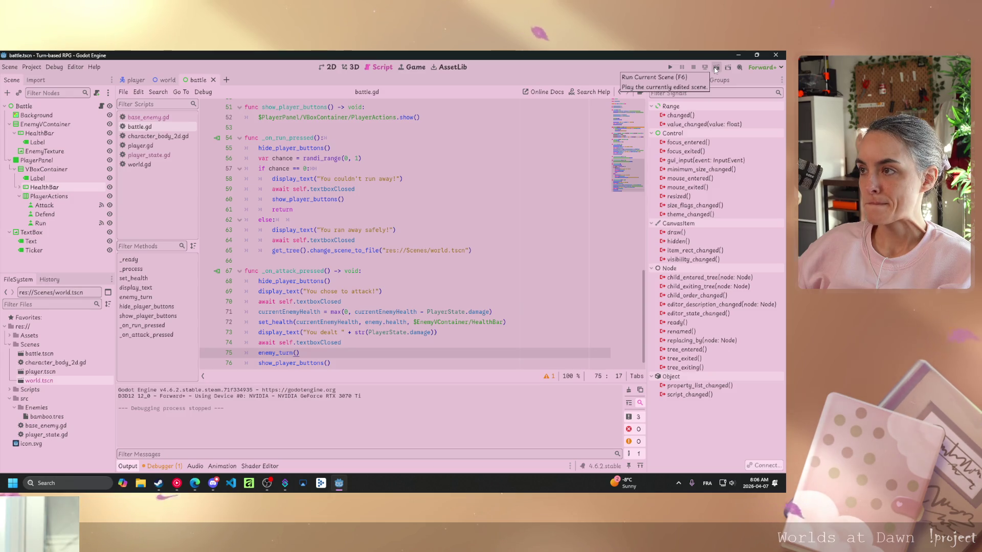
drag(301, 353, 349, 363)
key(BackSpace)
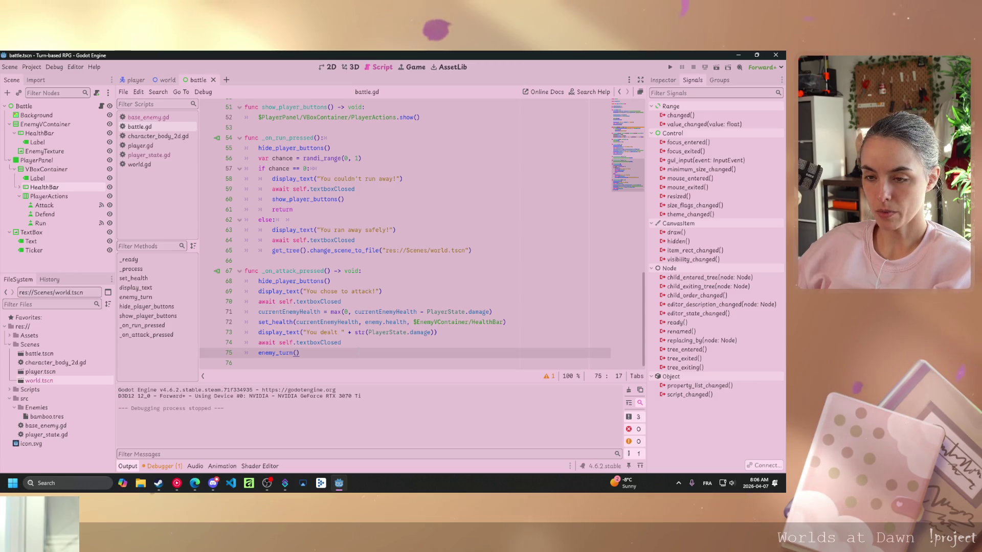
key(F6)
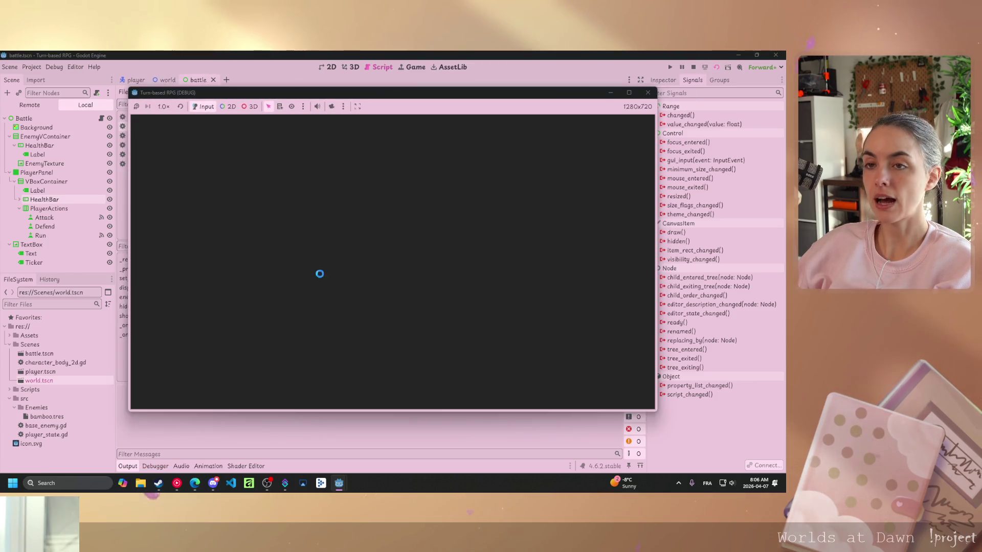
Attack Bamboo twice, reading its counterattack messages as the player drops to 15/35 HP
key(Return)
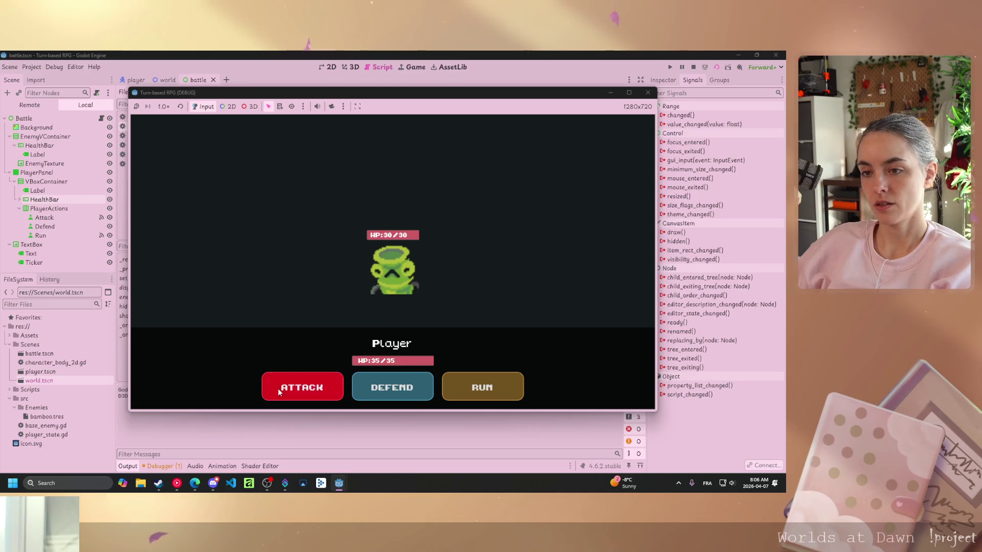
click(280, 393)
click(498, 219)
click(312, 213)
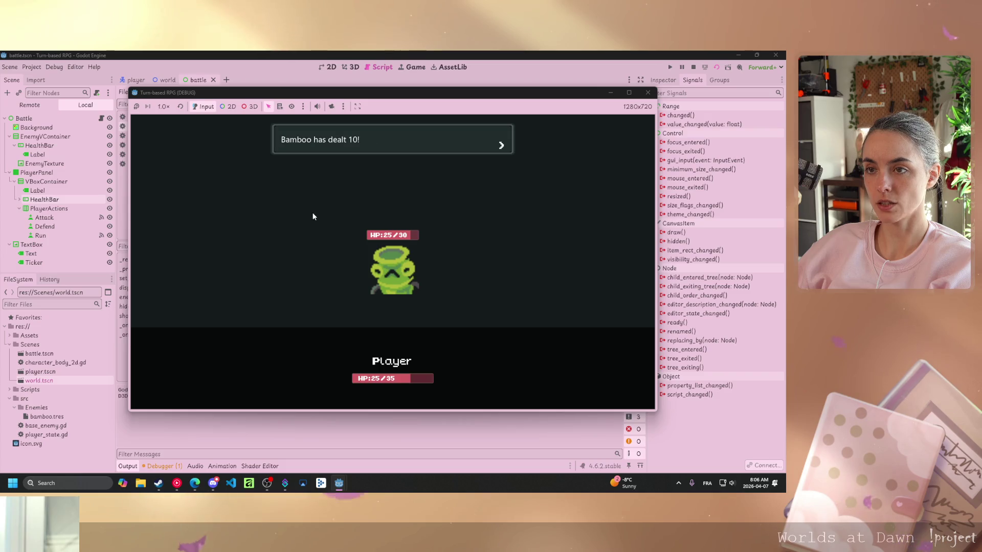
click(459, 234)
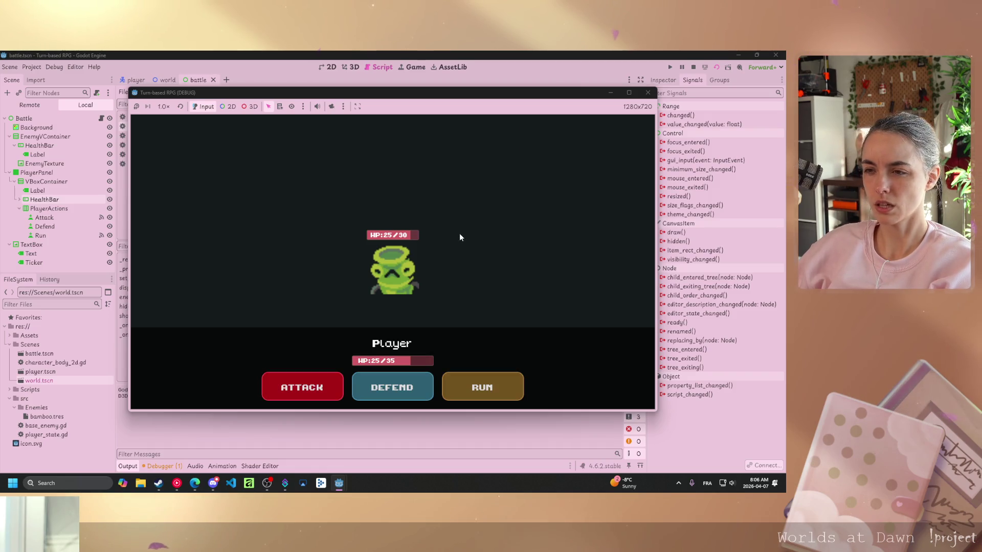
click(300, 392)
click(471, 268)
click(468, 269)
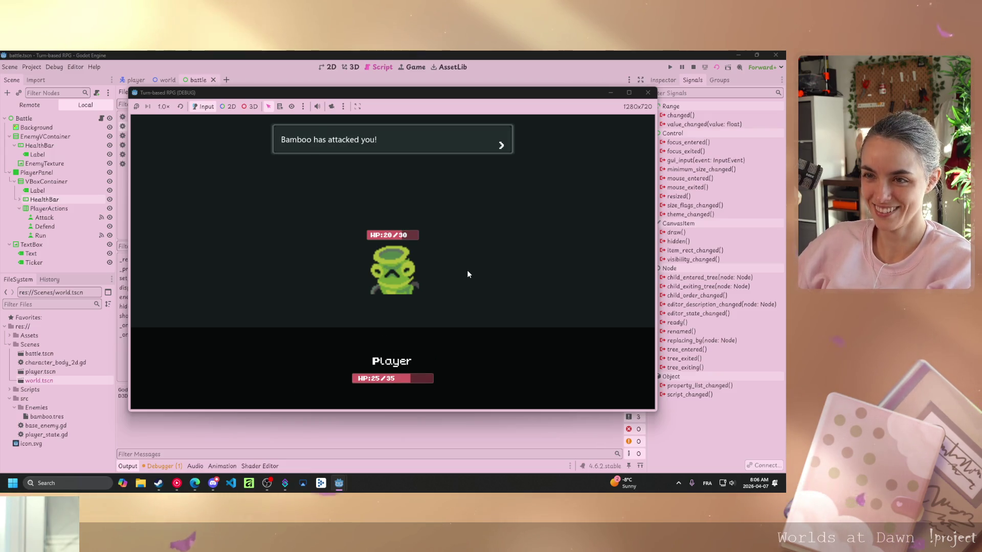
click(463, 272)
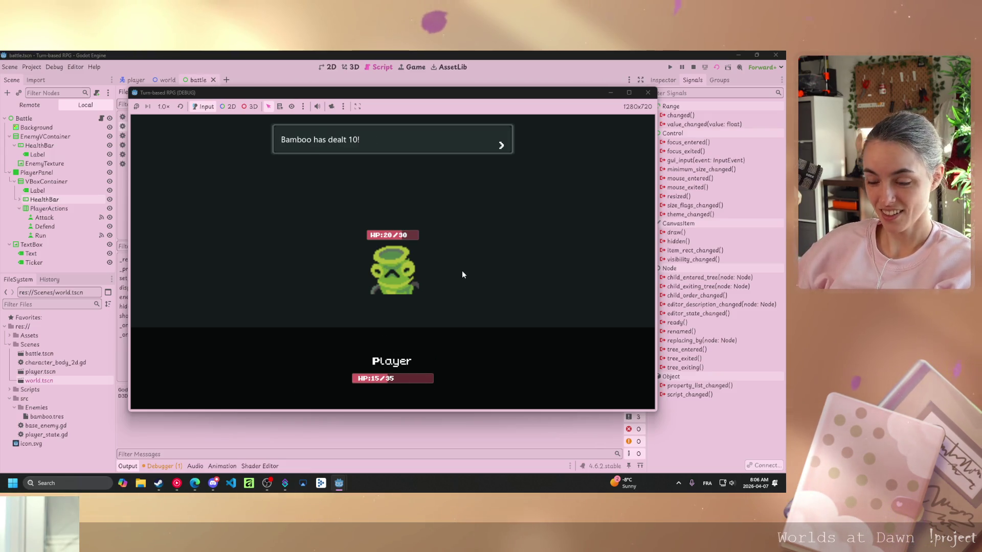
click(463, 272)
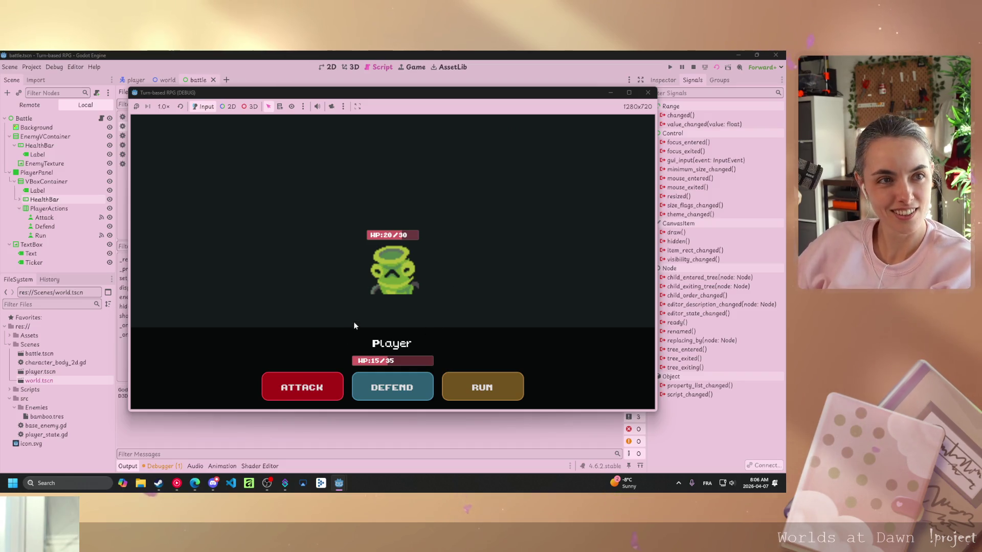
Try to run, dismiss the failed escape message, and stop the game
click(470, 395)
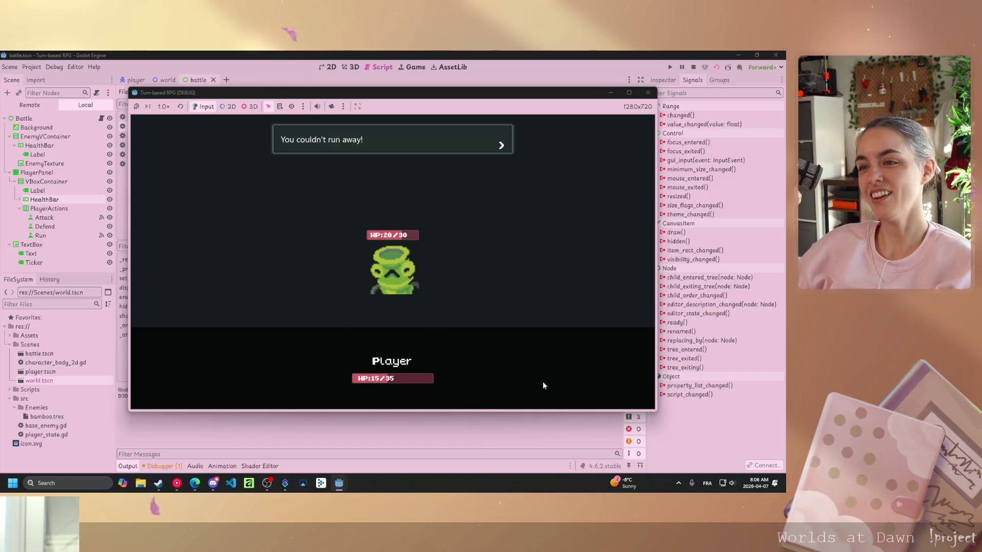
click(519, 282)
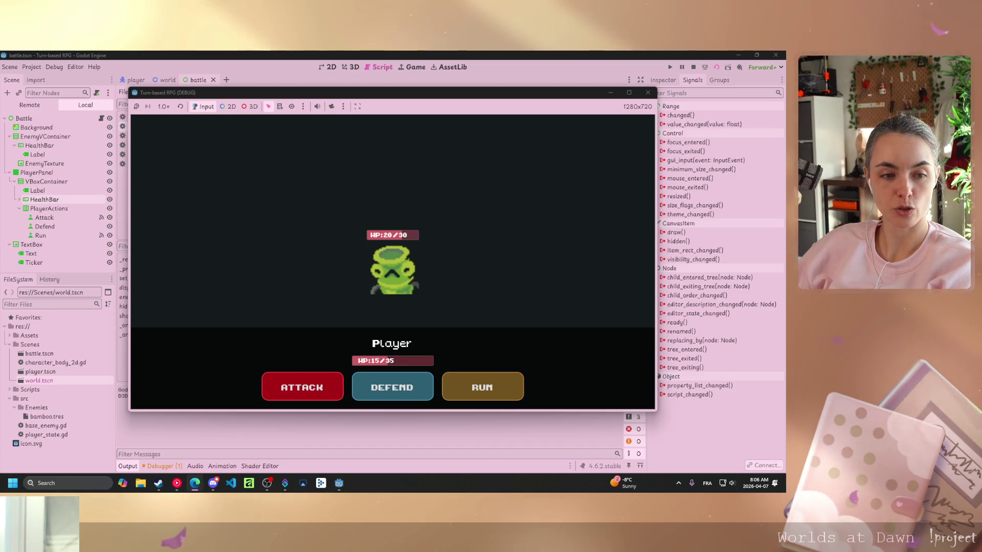
click(647, 94)
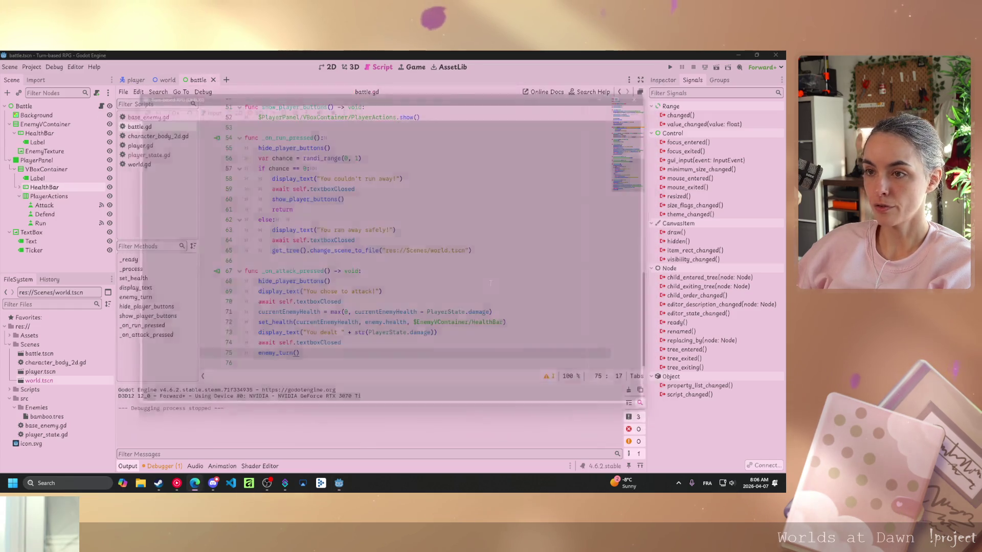
Swap show_player_buttons() for enemy_turn() on line 60 of _on_run_pressed, save, and run the scene
scroll(420, 231, up, 1)
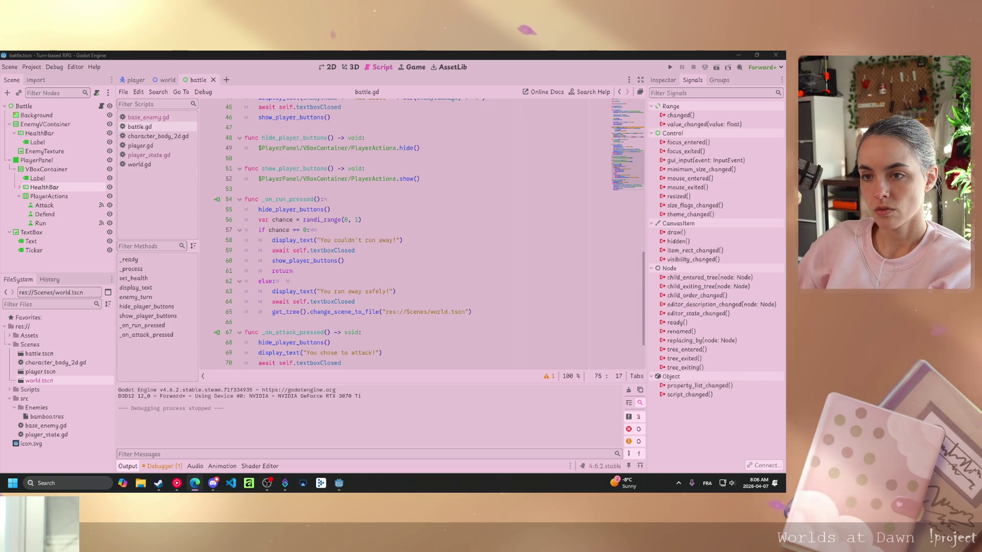
click(342, 260)
drag(342, 261, 273, 261)
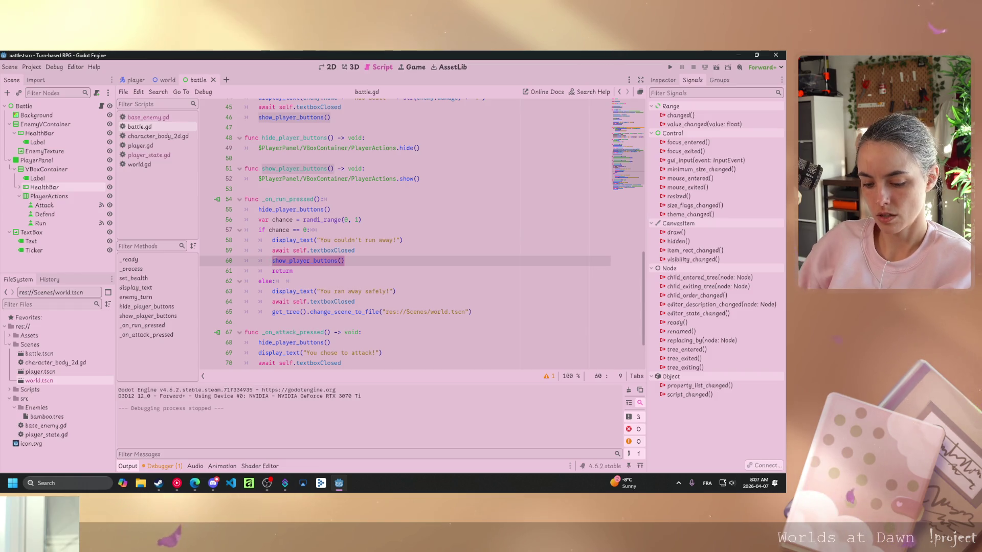
text(ene)
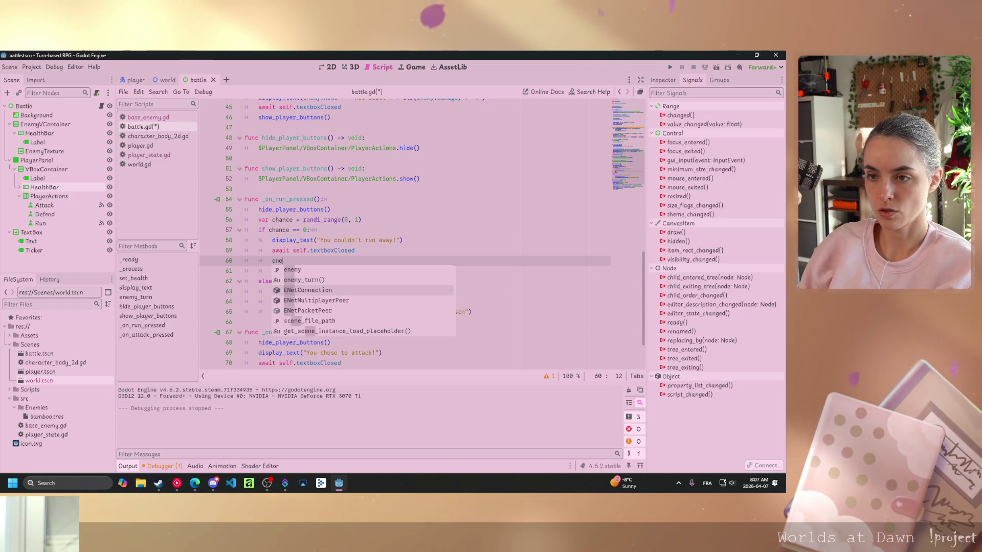
key(Return)
key(ctrl+s)
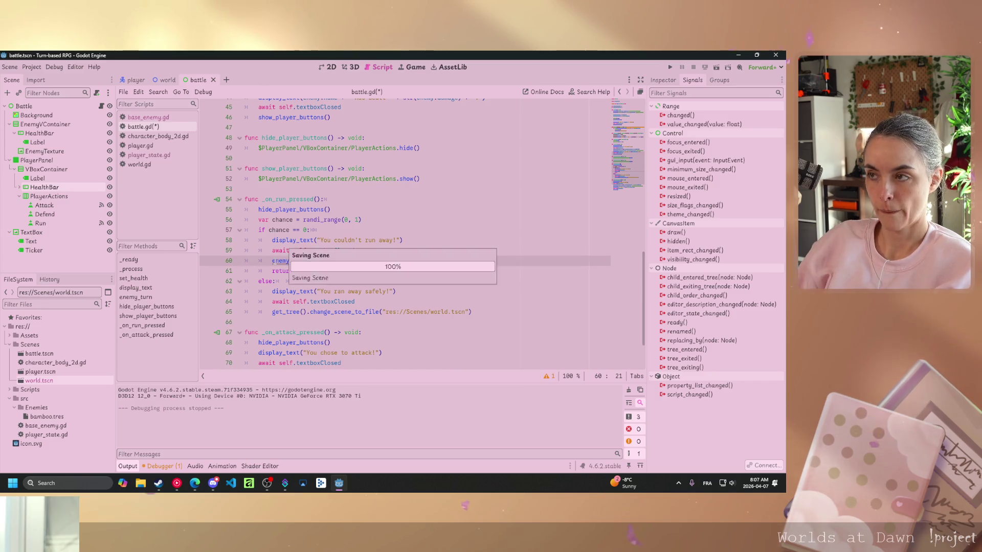
click(667, 67)
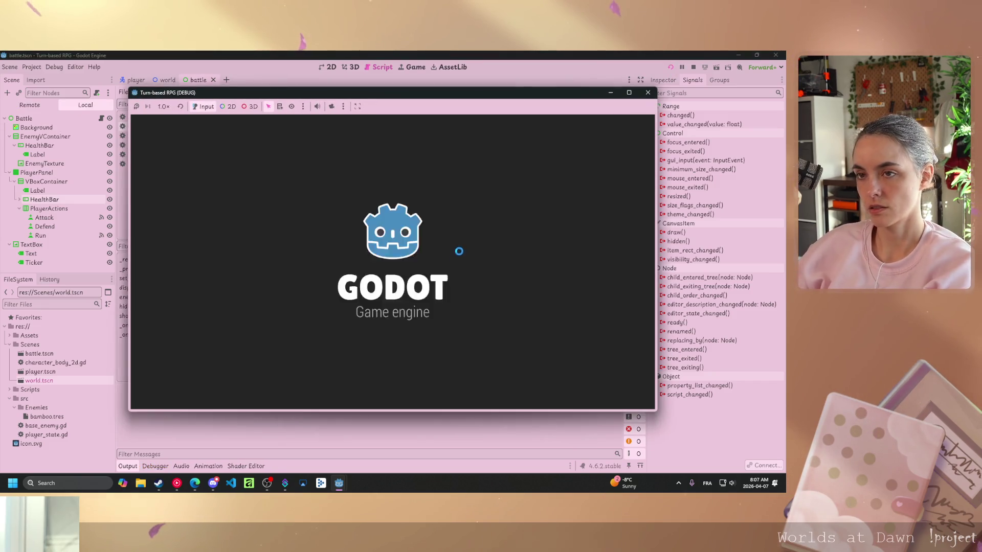
key(F5)
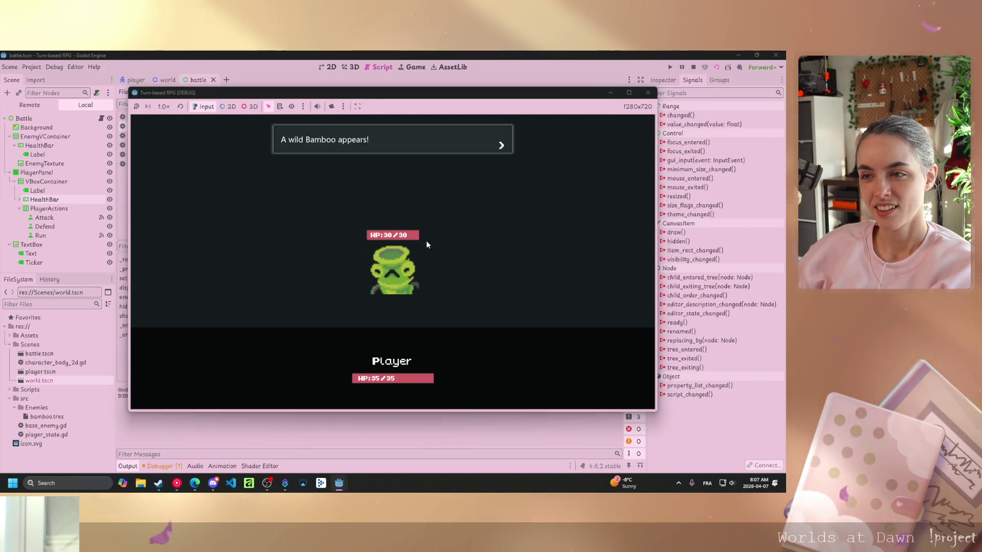
key(space)
click(300, 392)
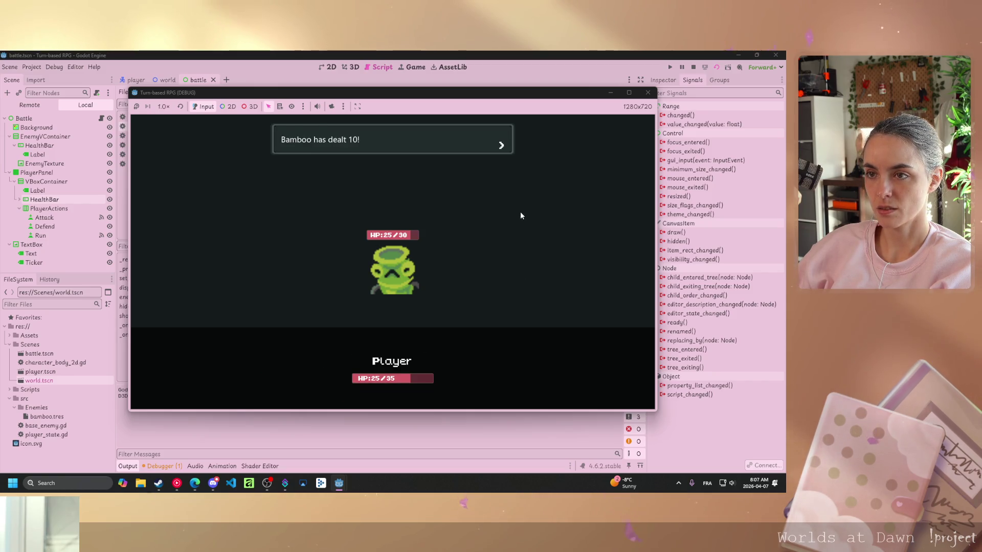
click(488, 384)
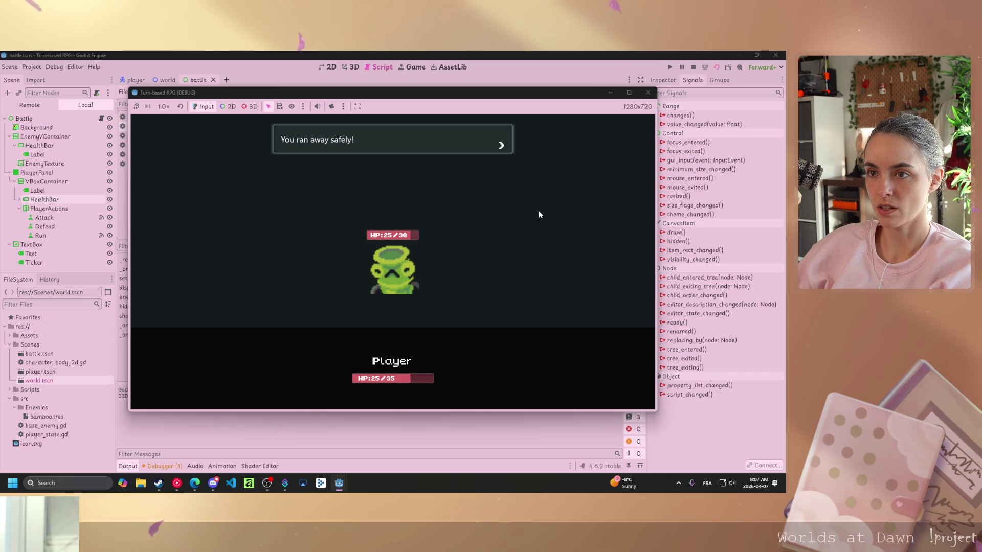
key(space)
click(648, 92)
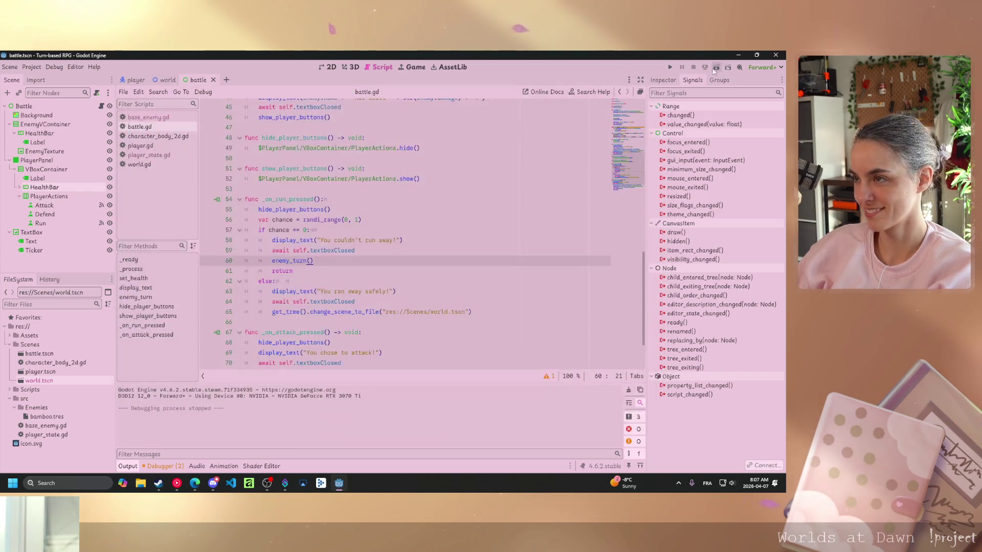
key(F5)
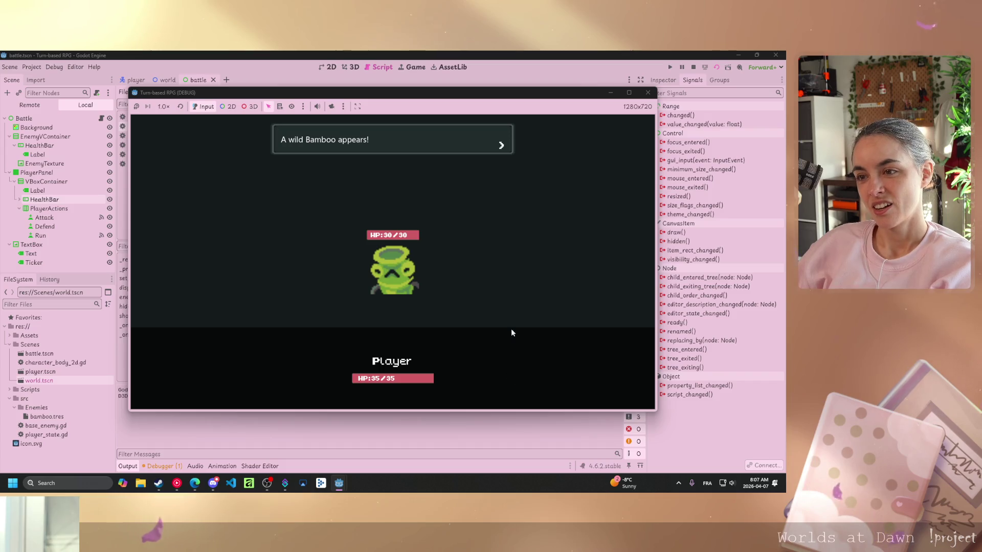
key(space)
click(504, 386)
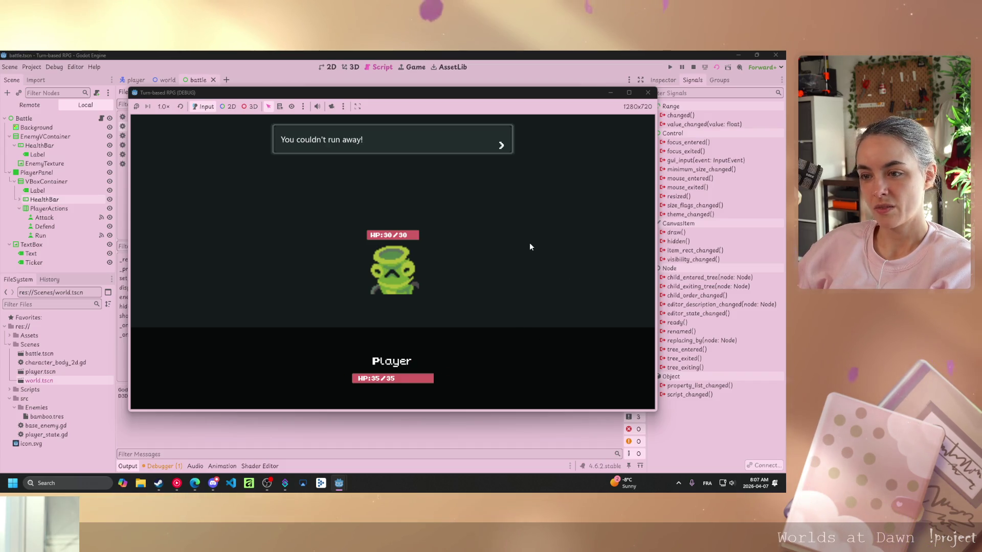
key(space)
key(space)
key(space)
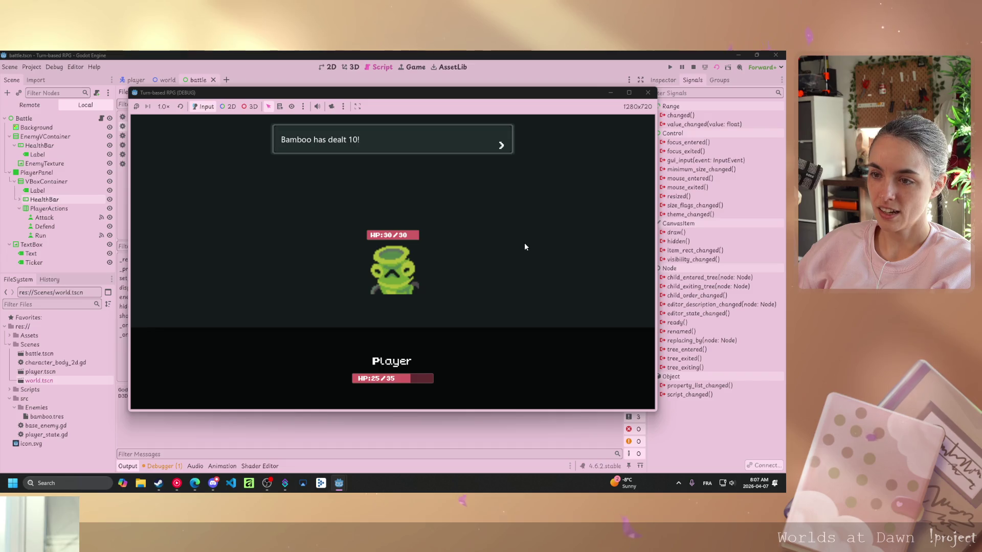
click(483, 384)
key(space)
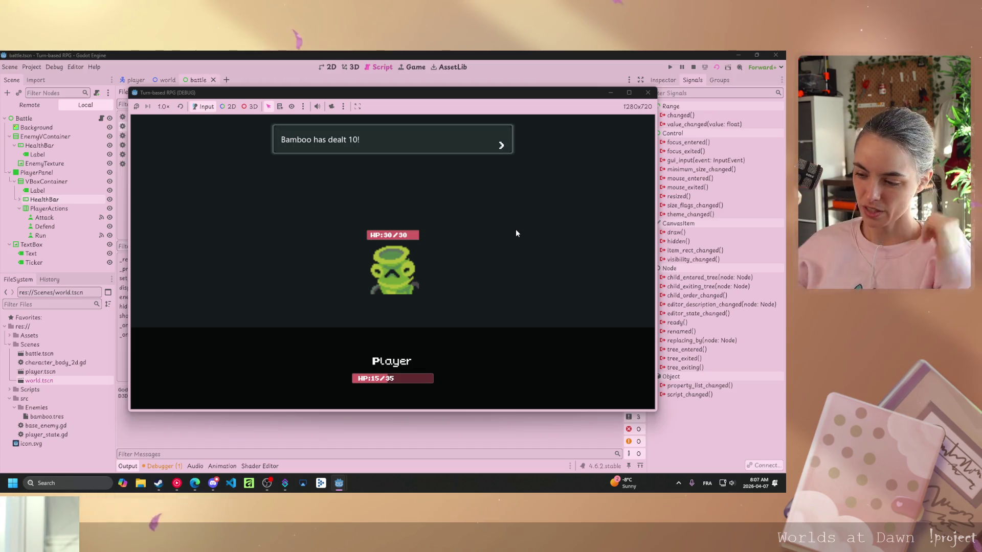
click(523, 276)
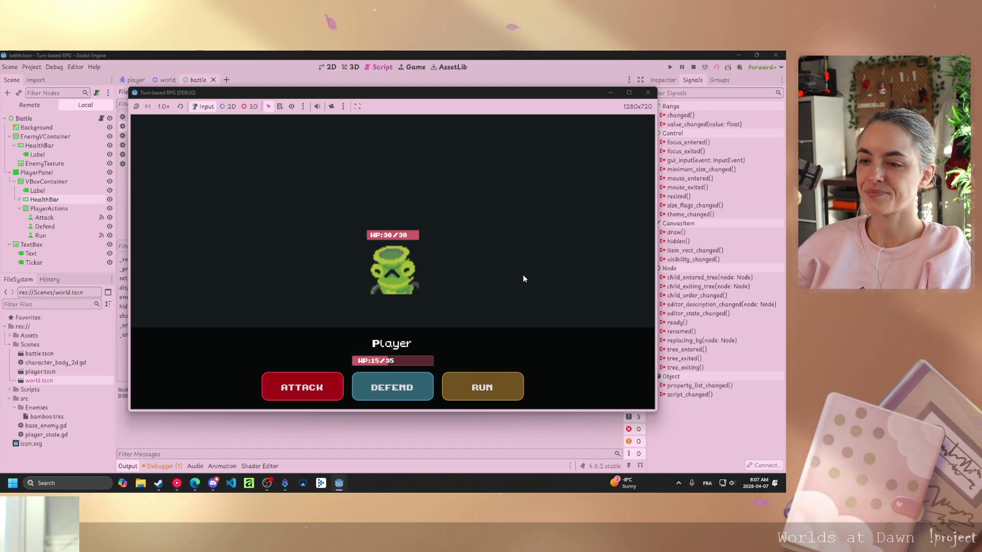
click(494, 382)
click(511, 261)
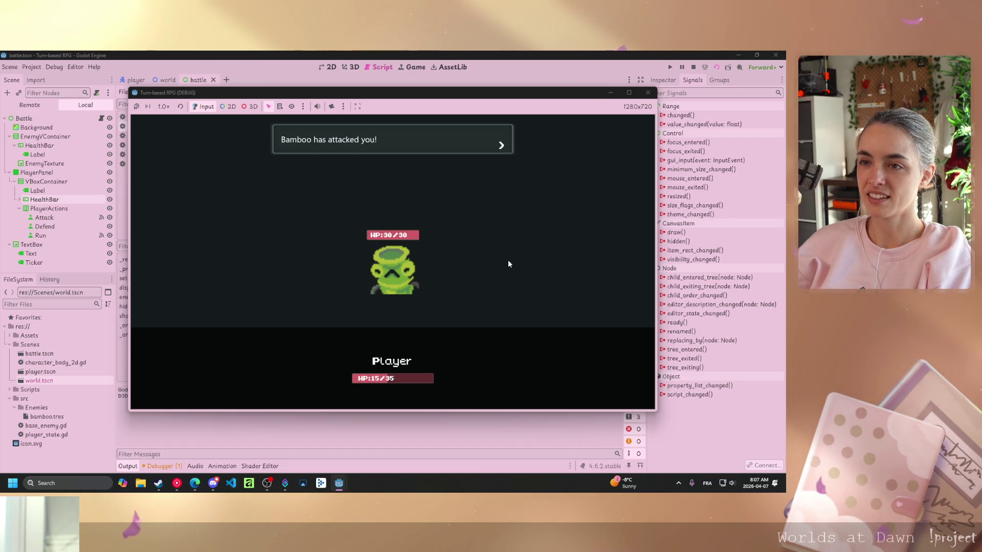
click(501, 266)
click(504, 267)
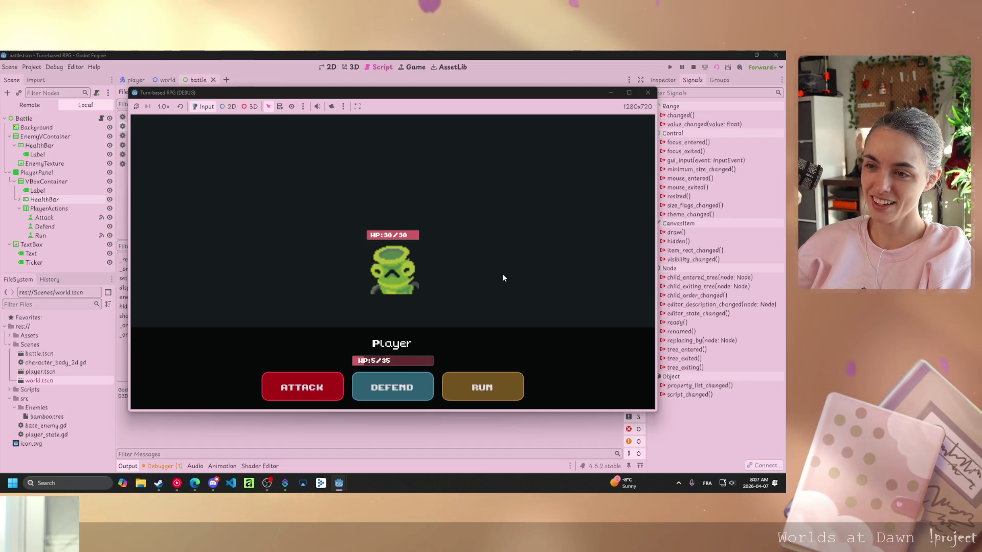
click(490, 386)
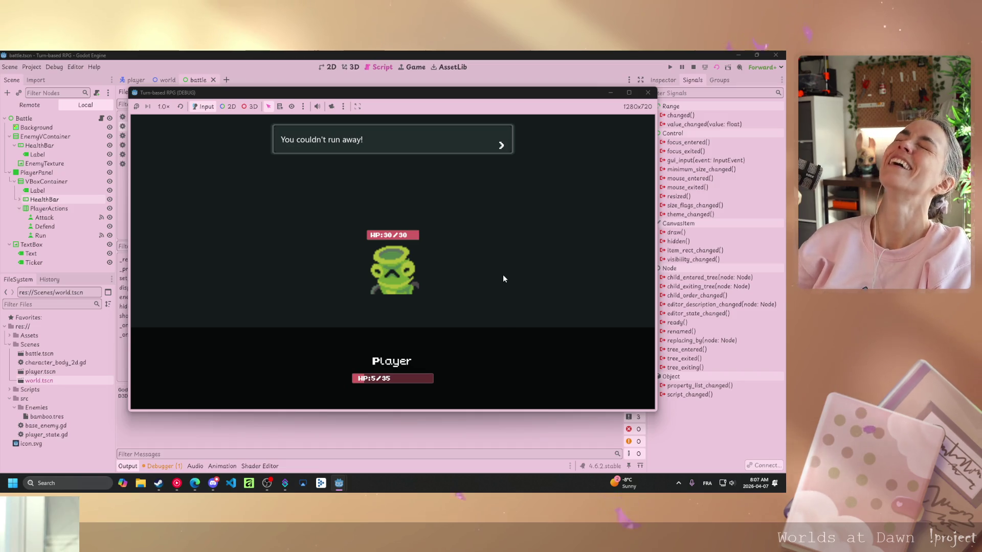
click(502, 281)
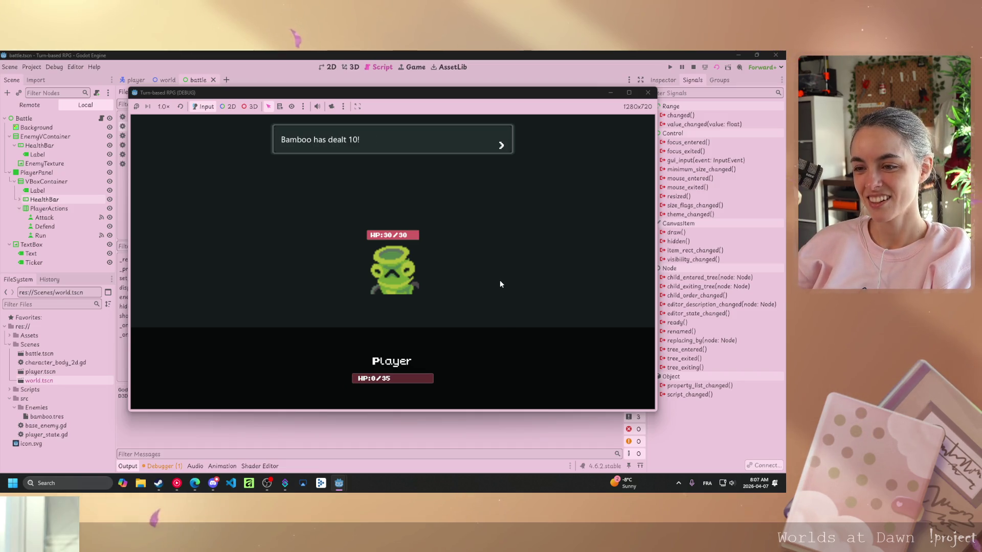
click(510, 244)
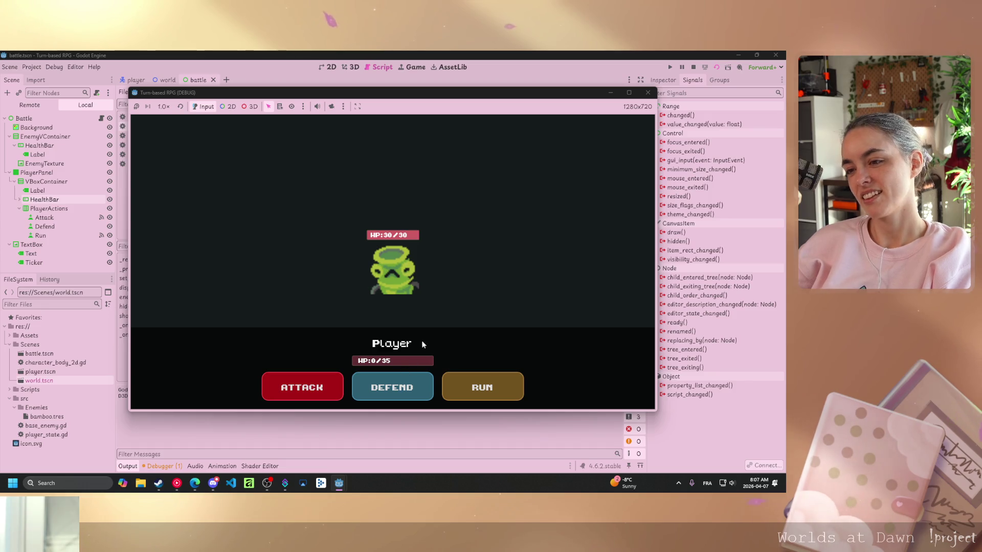
click(646, 93)
click(417, 282)
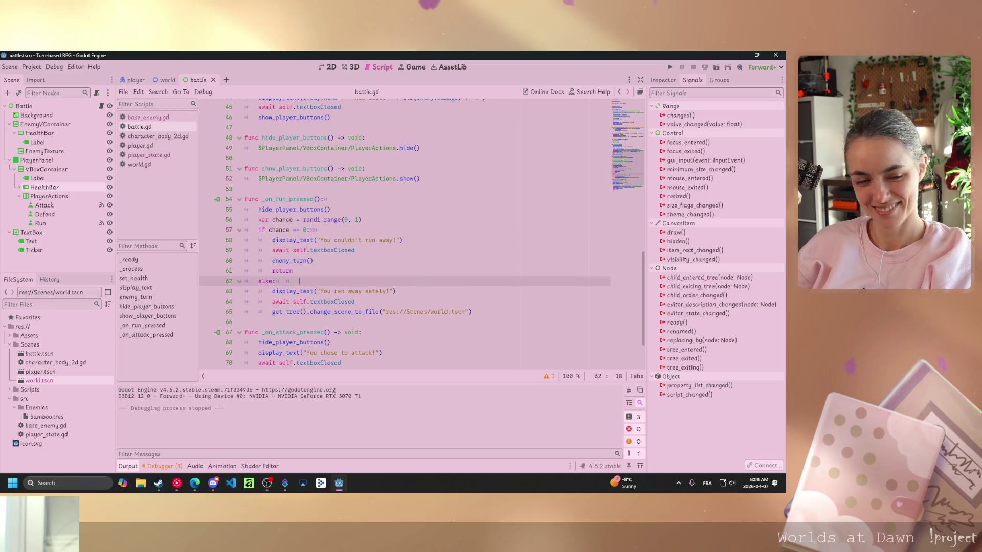
Select the Defend button node and start connecting its pressed() signal from the Signals list
key(alt+Tab)
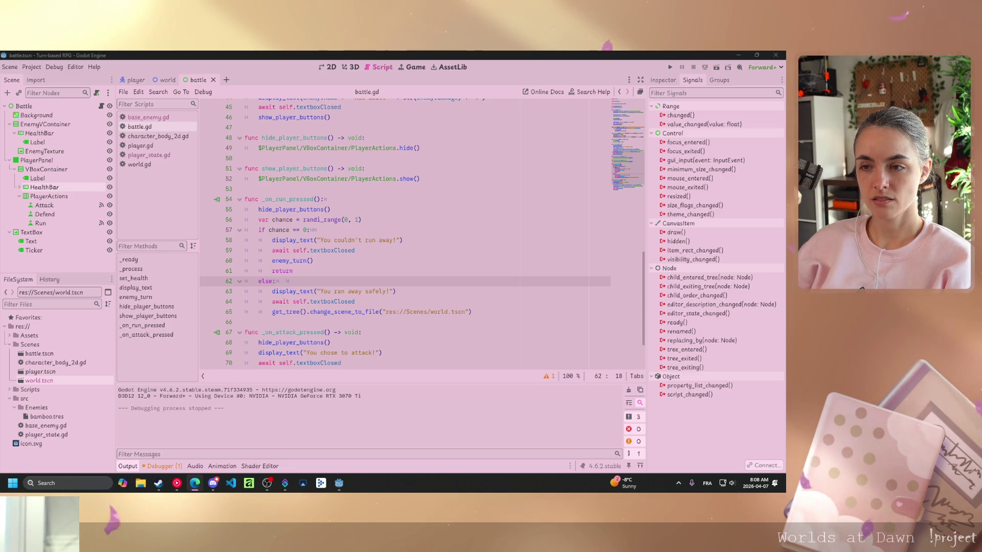
scroll(410, 230, down, 2)
click(45, 214)
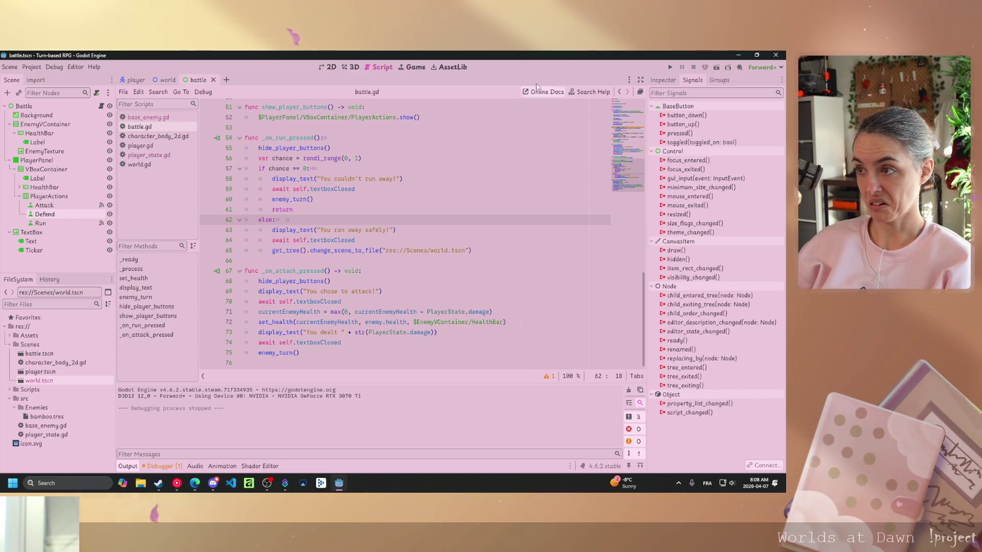
double_click(680, 132)
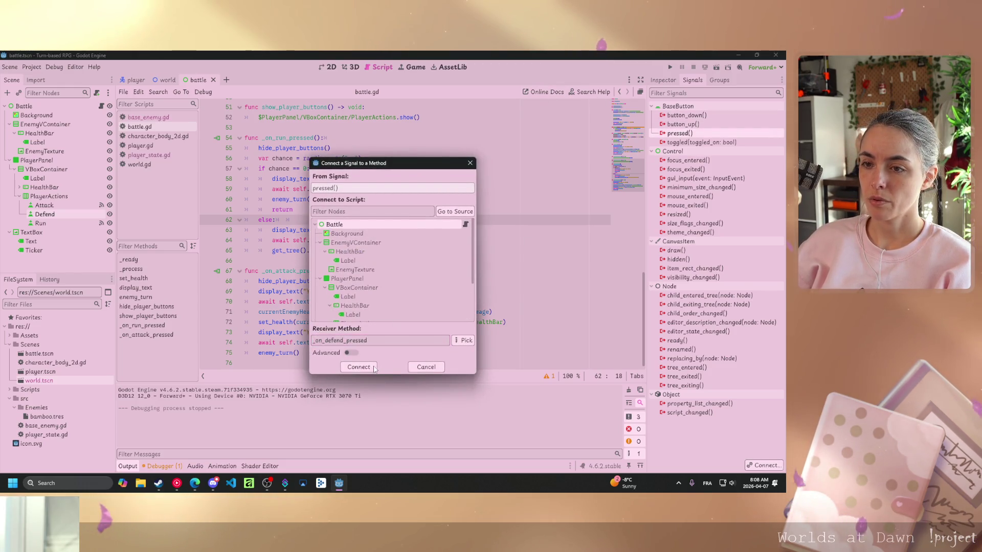
Confirm the connection, creating an _on_defend_pressed() function stub in battle.gd
click(360, 367)
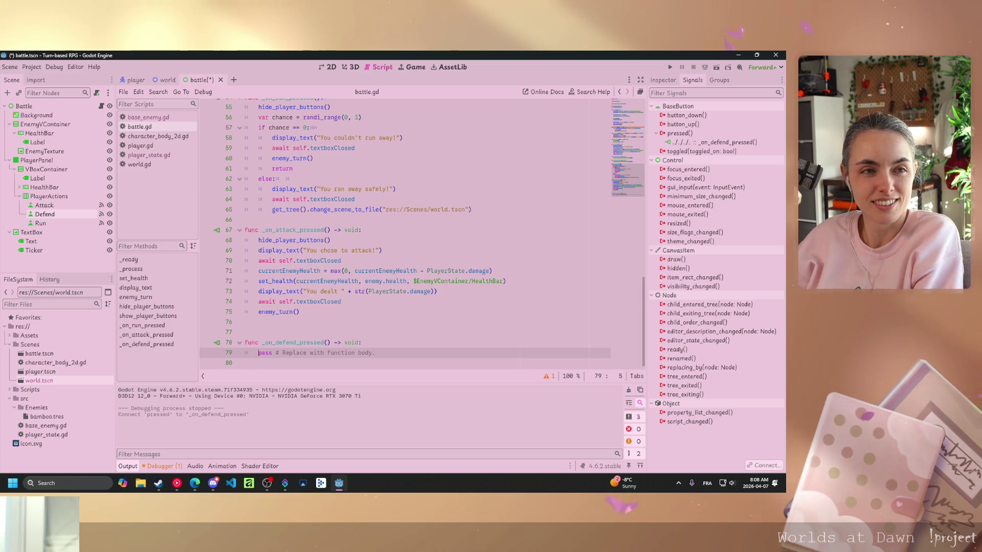
key(alt+Tab)
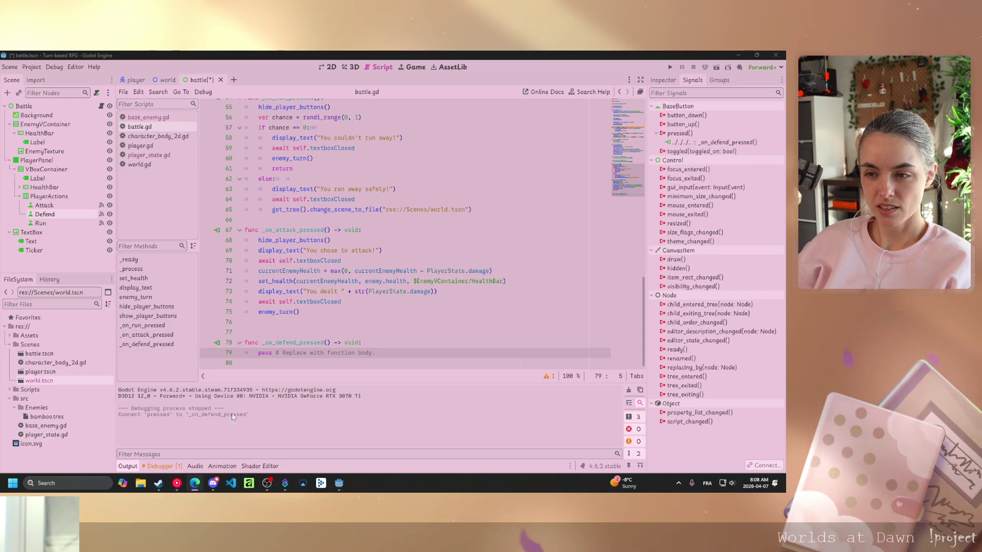
Replace pass with hide_player_buttons() and display_text("You chose to defend!")
drag(359, 353, 258, 353)
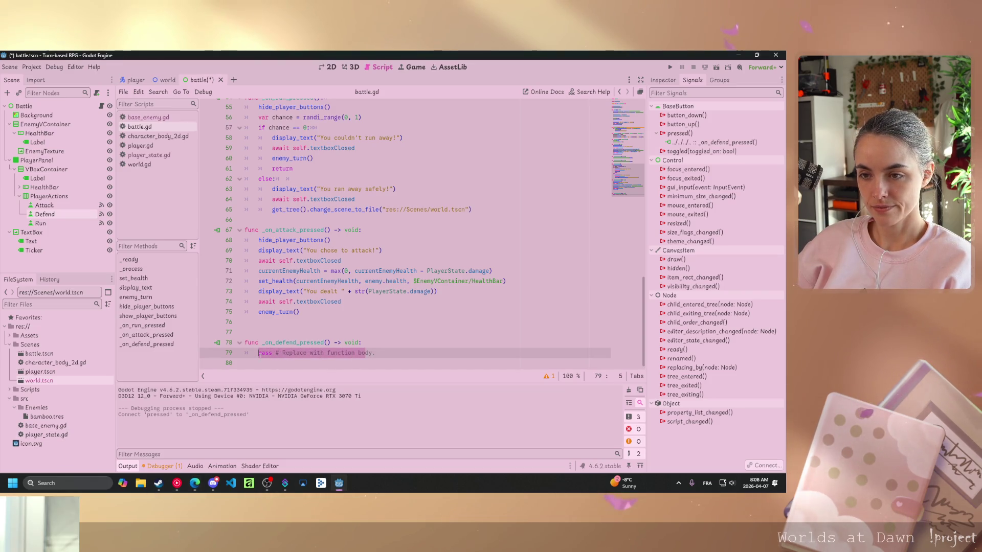
text(hide)
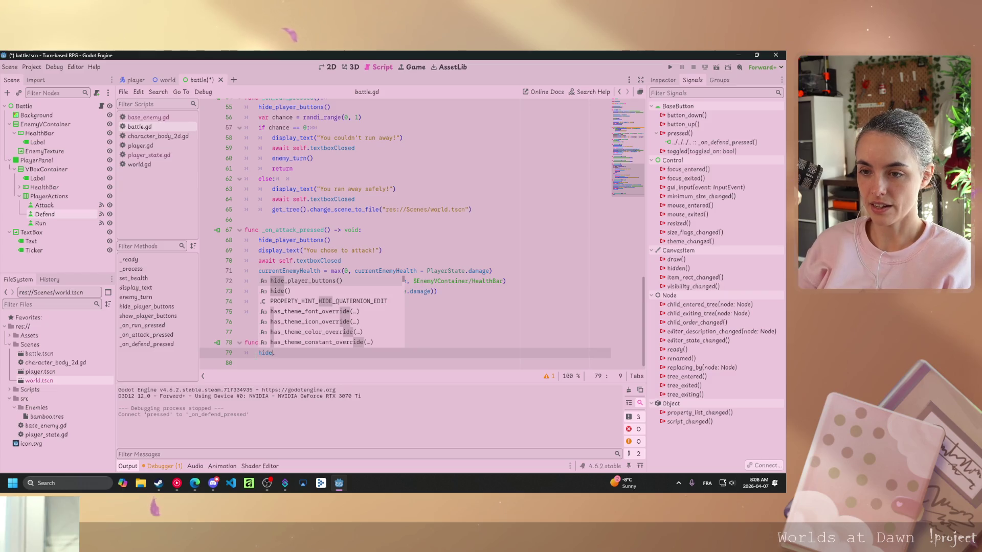
key(Return)
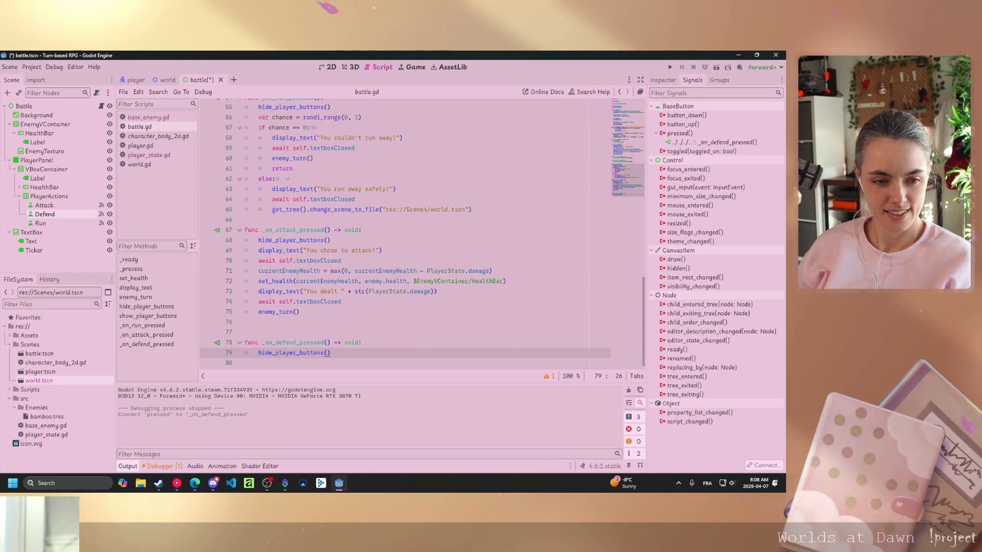
key(Return)
text(disp)
key(Return)
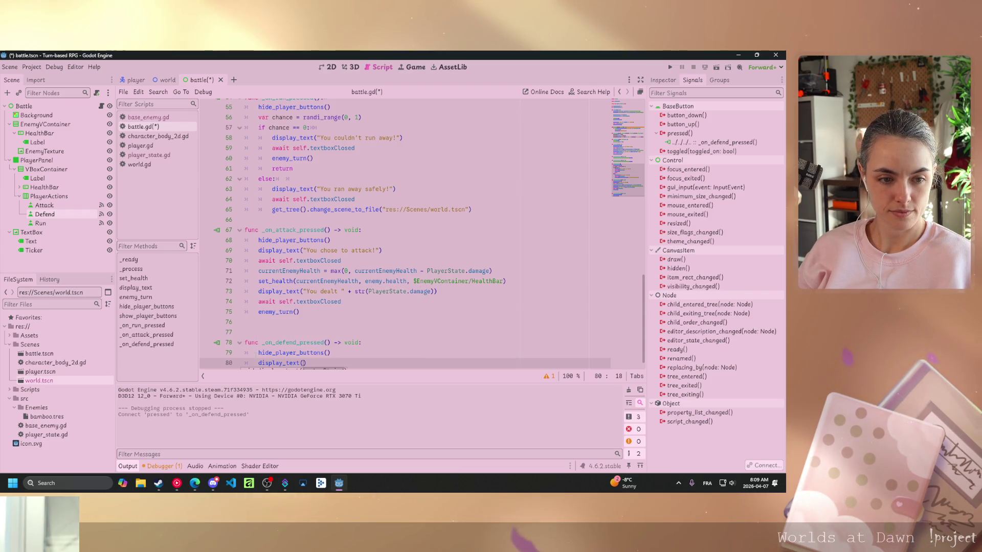
text(")
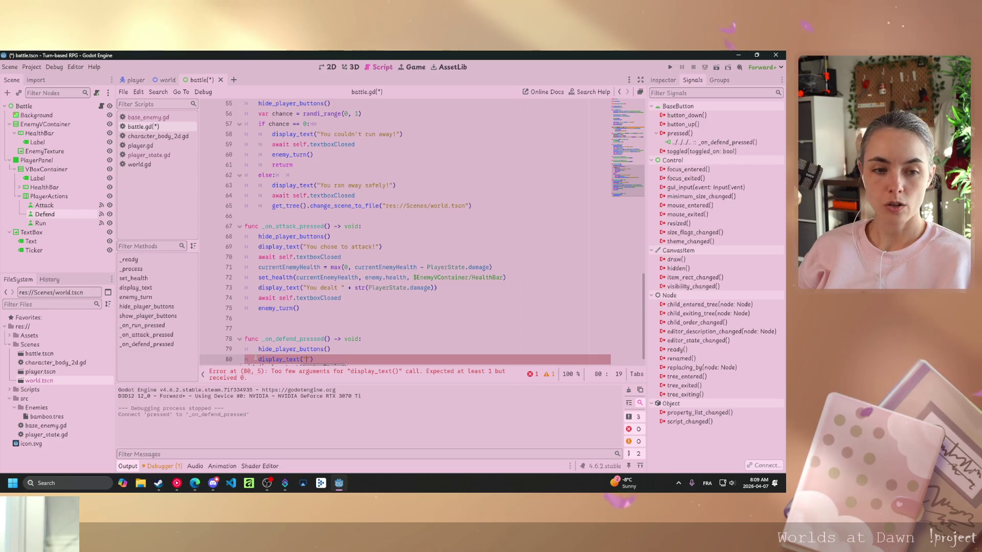
text(You cho)
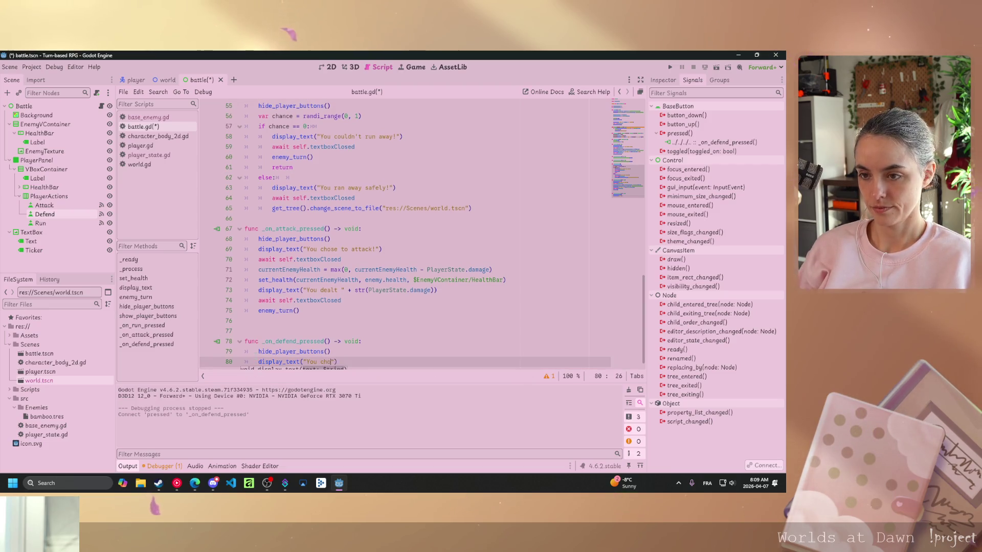
text(se to defend!"))
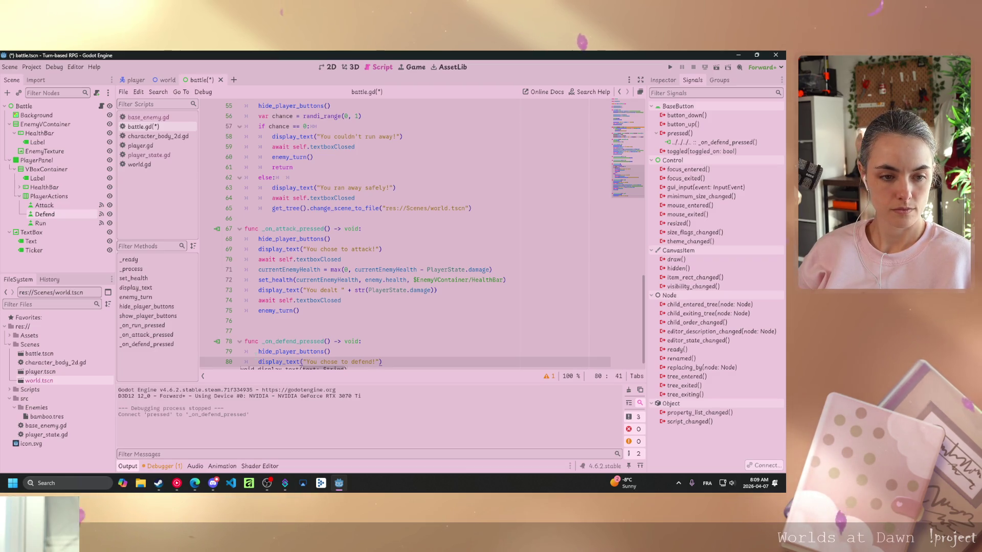
key(Return)
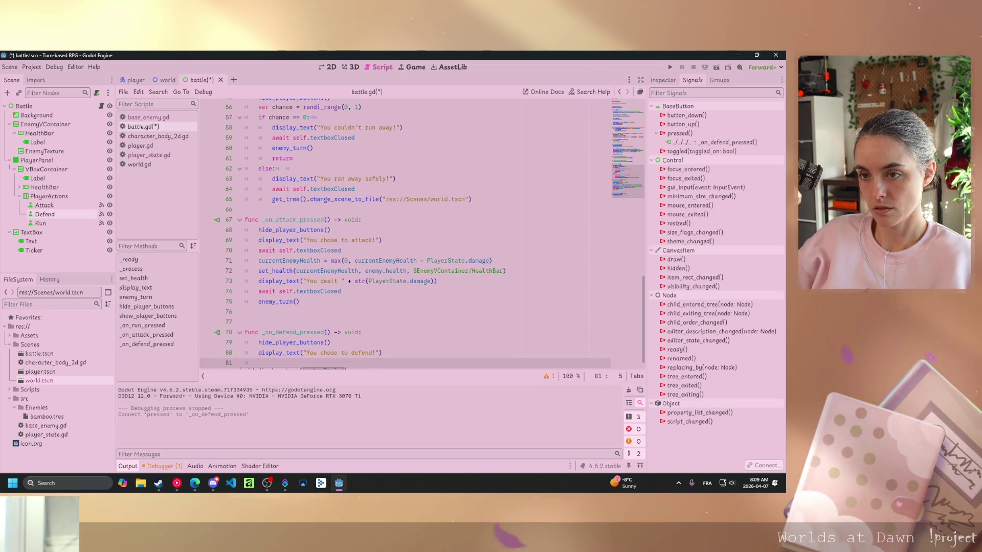
Copy the await self.textboxClosed line from the attack handler into the defend handler
drag(341, 291, 258, 290)
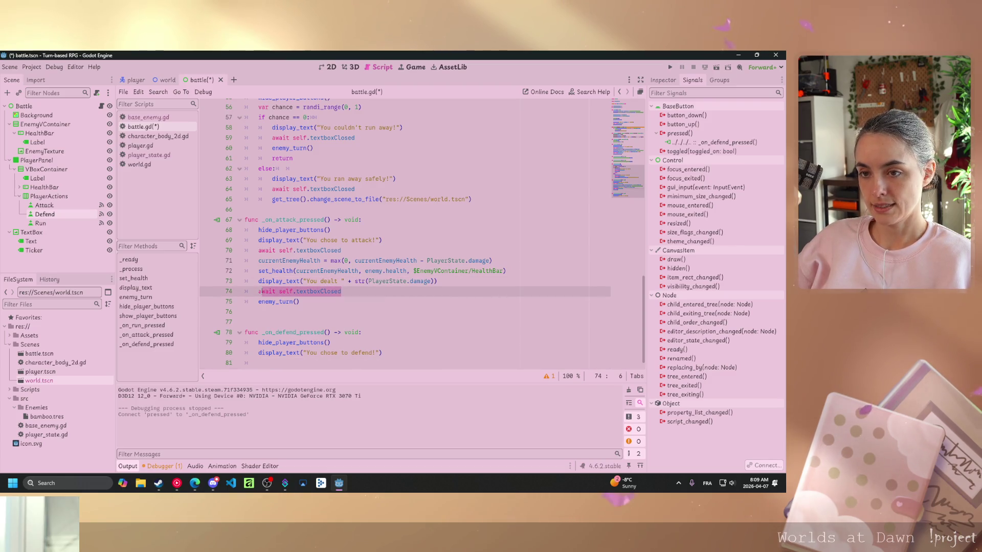
key(ctrl+c)
click(345, 353)
key(Down)
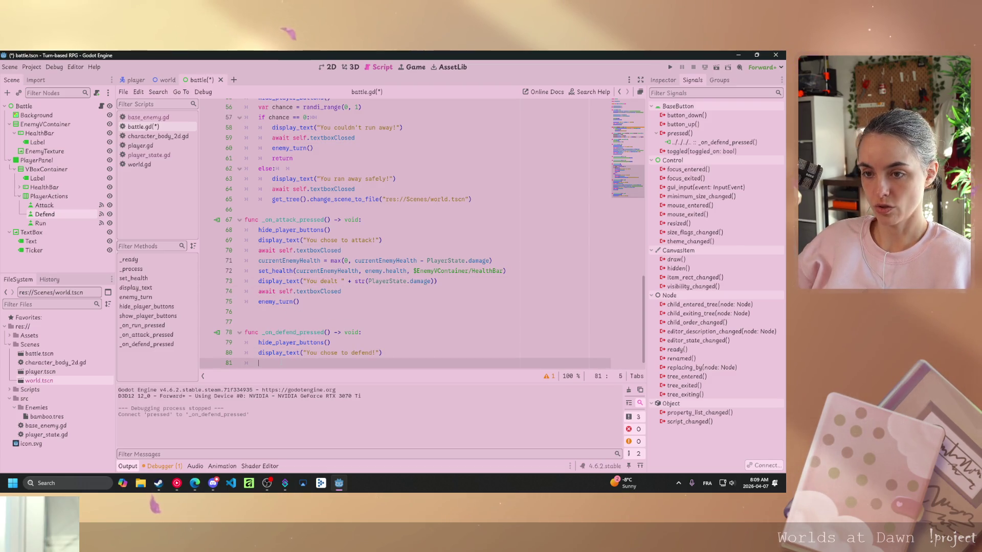
key(ctrl+v)
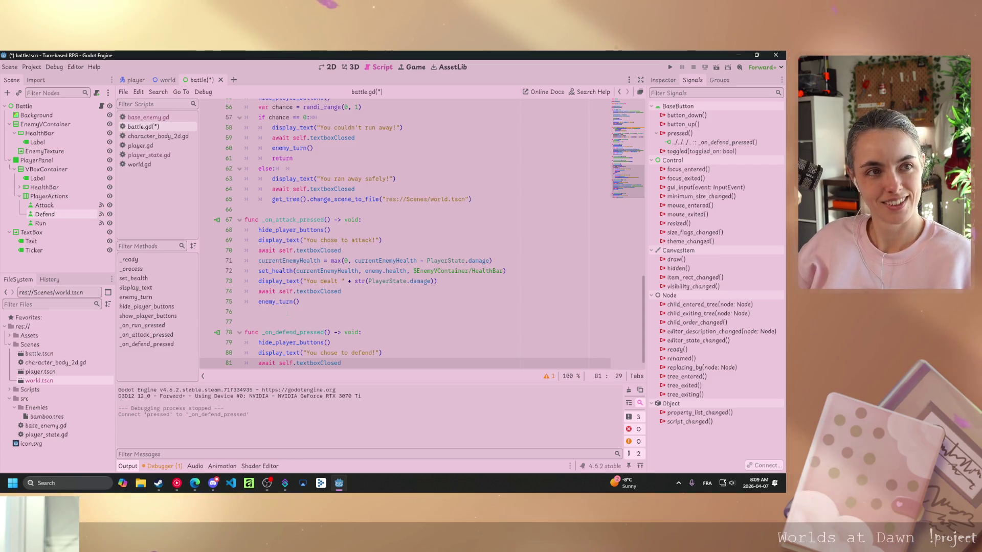
scroll(409, 230, down, 1)
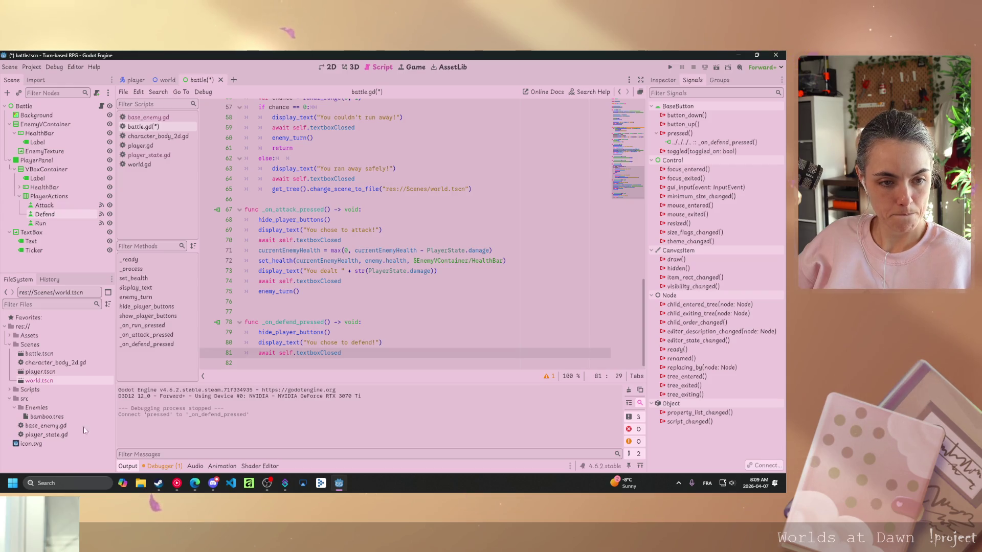
scroll(409, 230, up, 18)
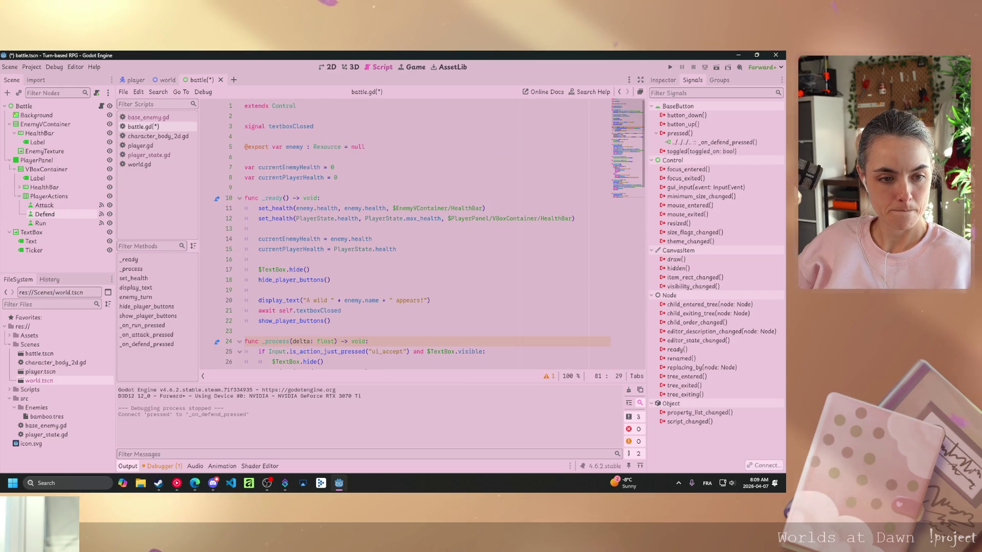
Begin a new variable declaration below the health variables and save battle.gd
click(368, 177)
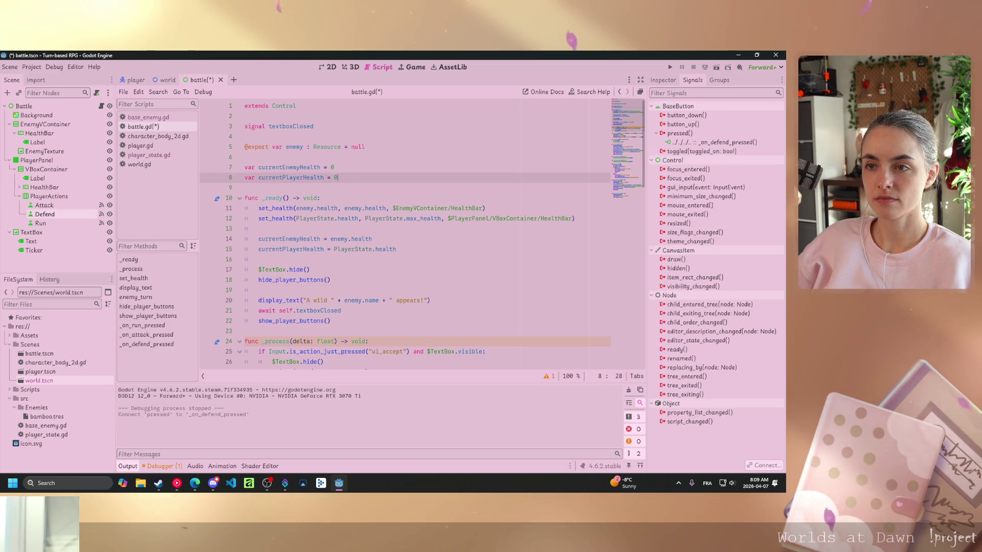
key(Return)
key(Return)
text(var is)
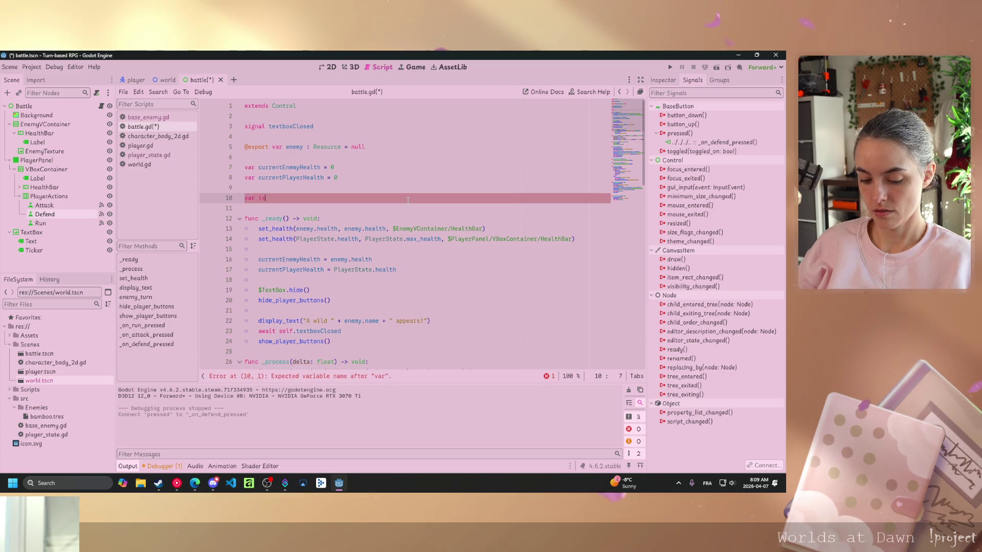
text(Defe)
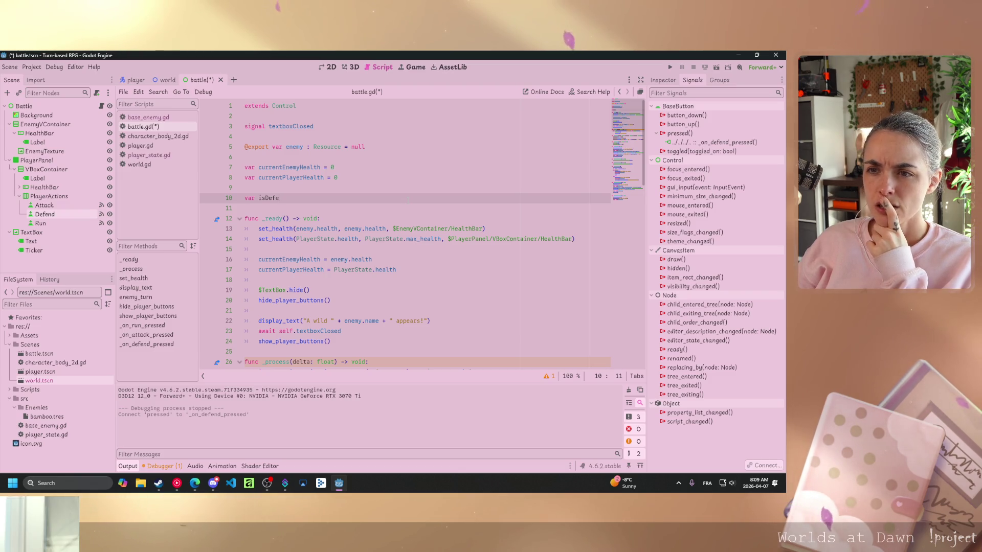
key(alt+Tab)
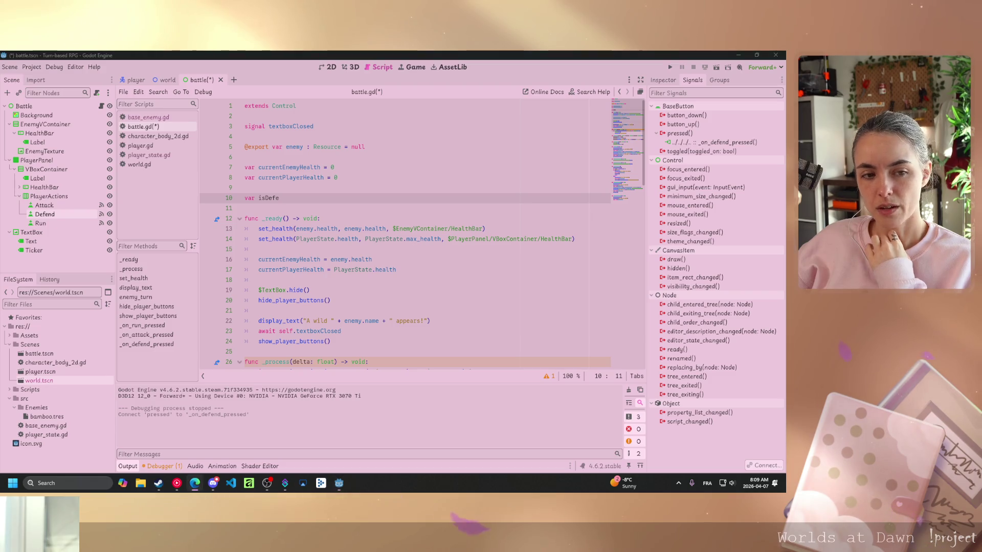
click(259, 249)
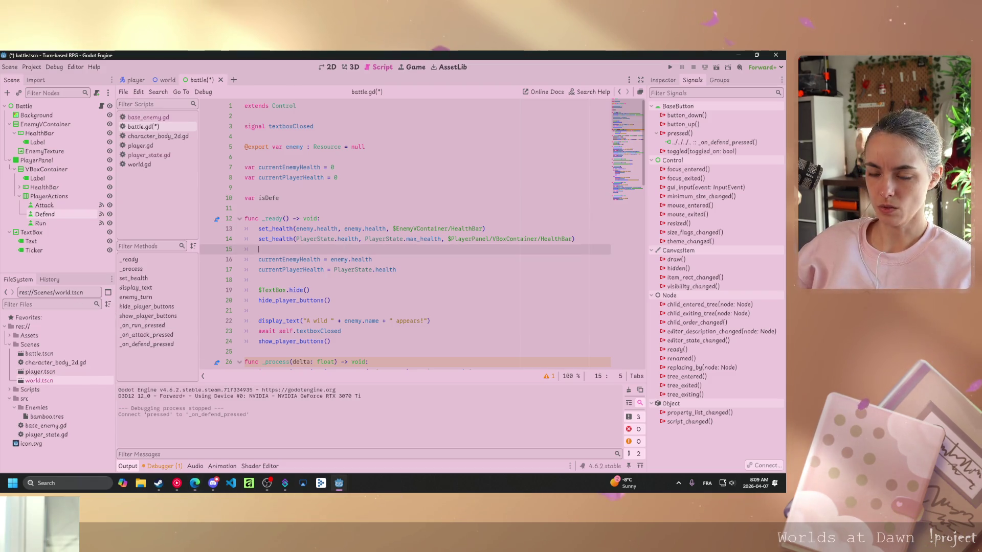
key(ctrl+s)
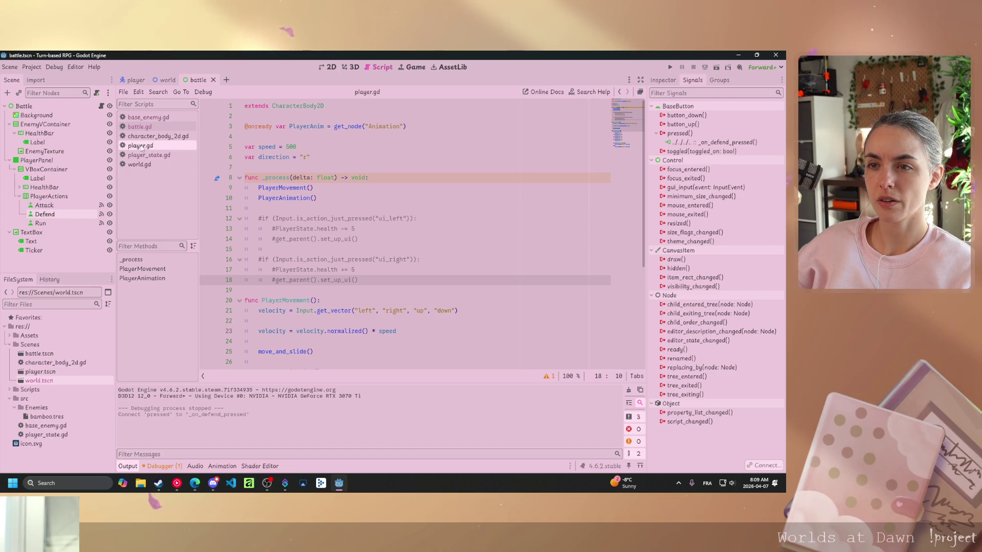
Check the max_health and damage values in the player_state script
click(144, 137)
click(148, 154)
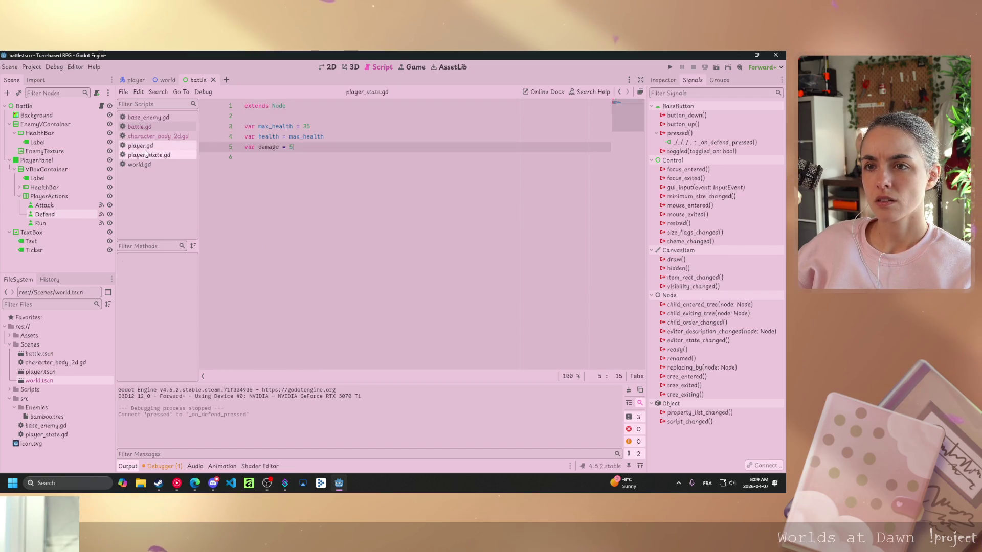
click(270, 126)
click(275, 147)
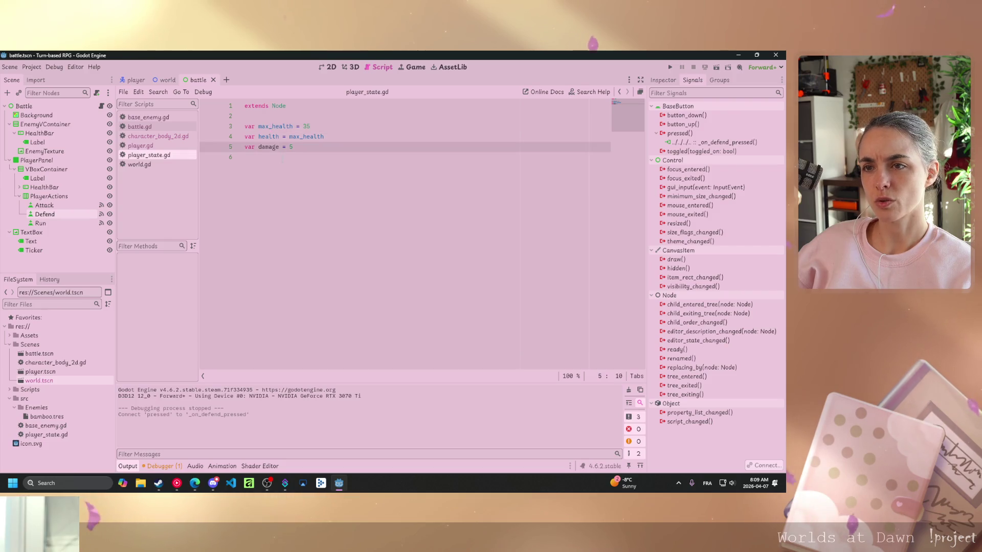
click(147, 128)
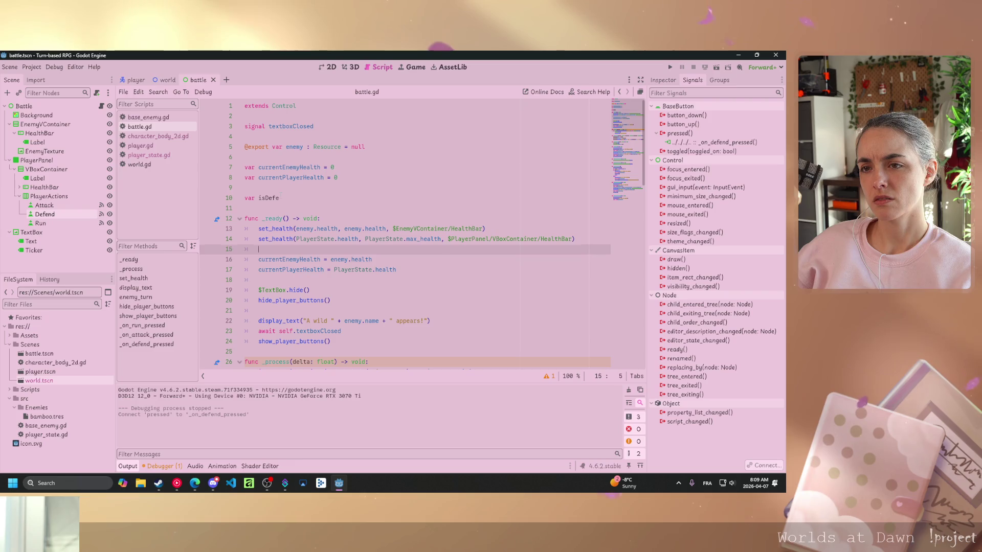
Finish the declaration as var is_defending = false
click(259, 198)
text(is_defend)
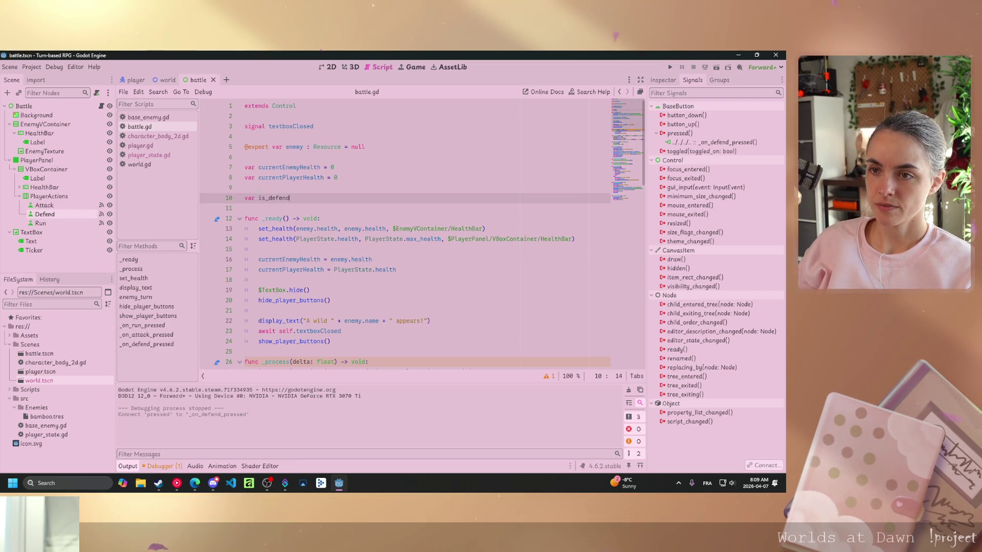
text(ing)
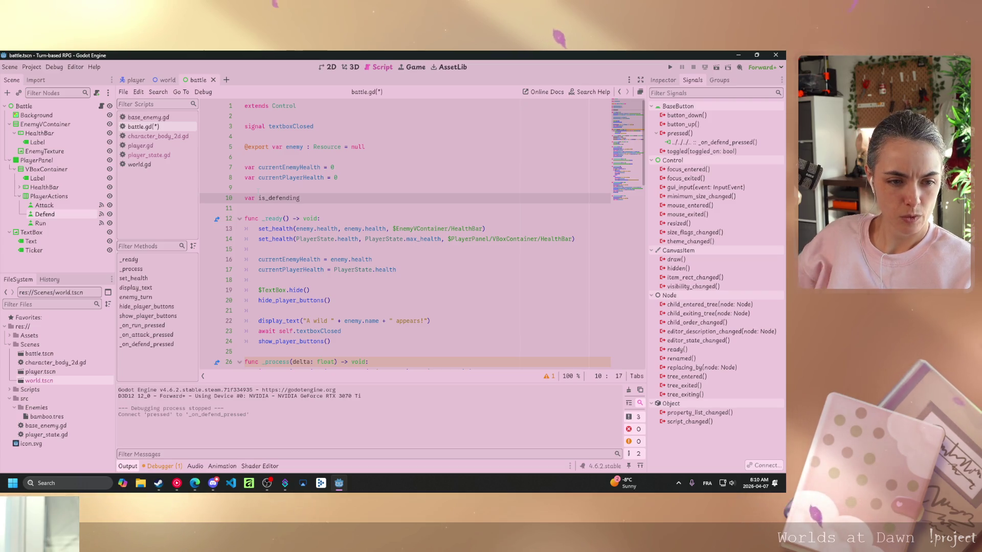
key(alt+Tab)
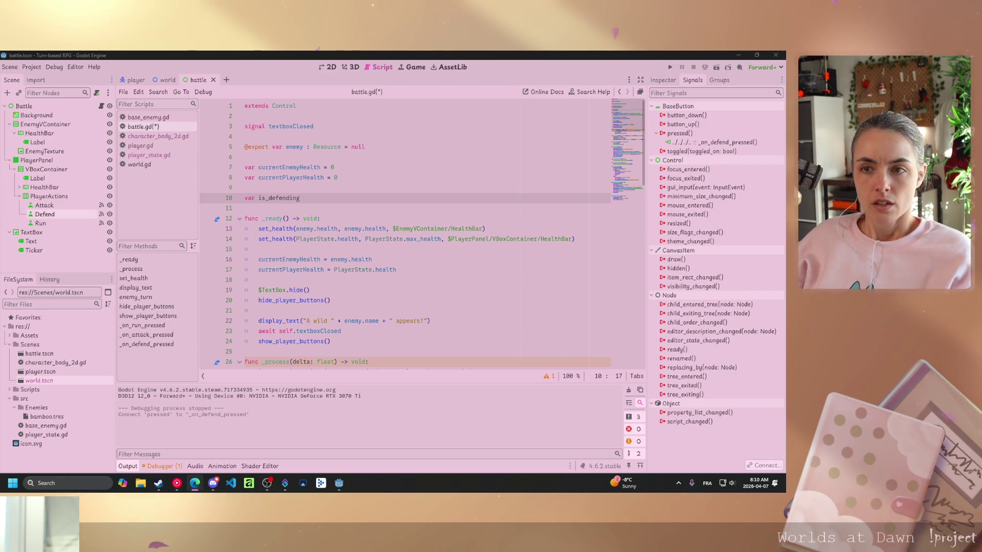
key(alt+Tab)
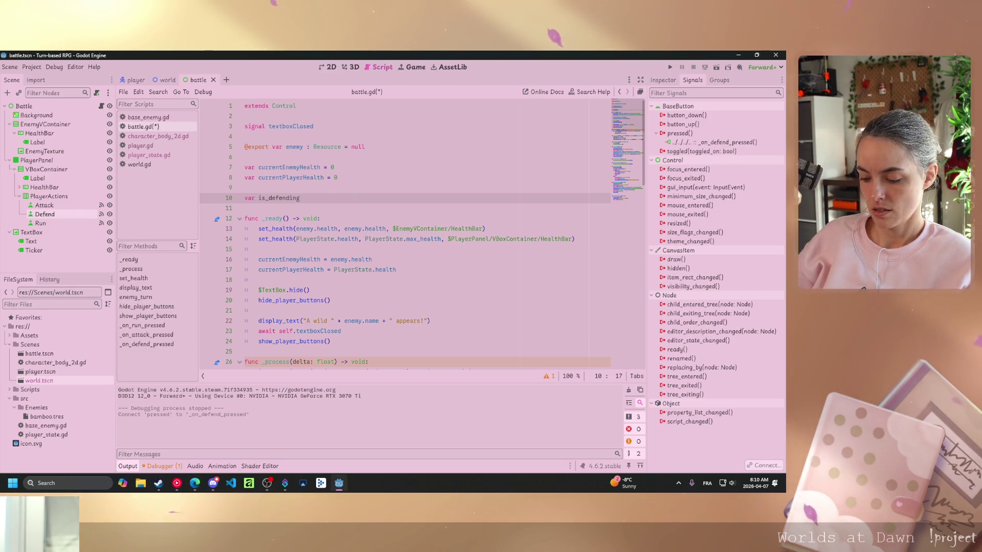
text( = false)
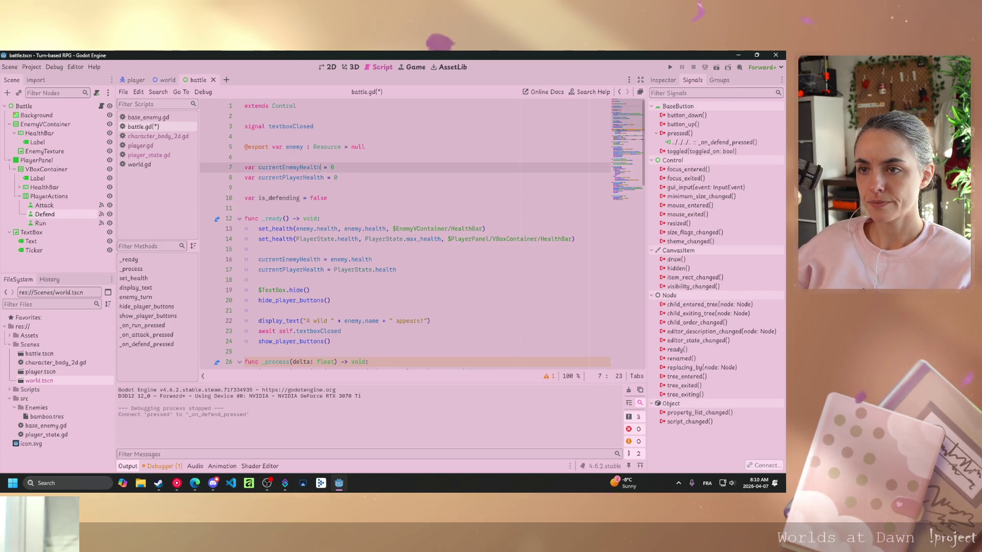
Replace all currentEnemyHealth with current_enemy_health using Find and Replace
drag(320, 167, 258, 167)
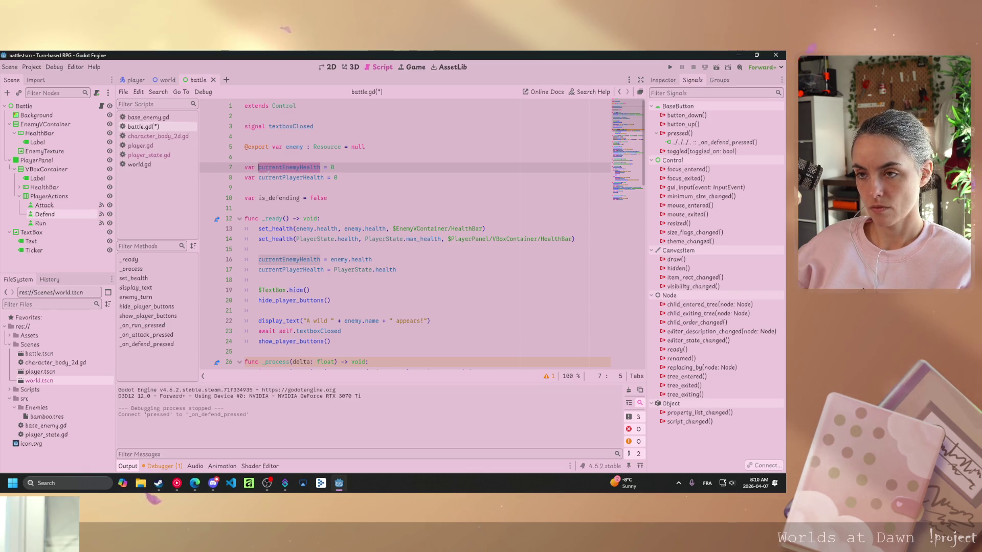
key(ctrl+r)
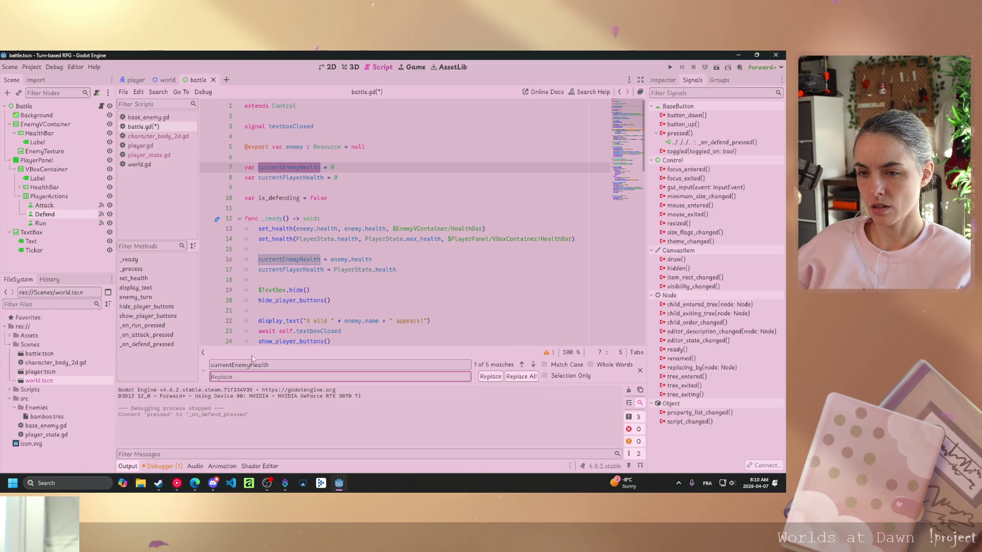
text(current)
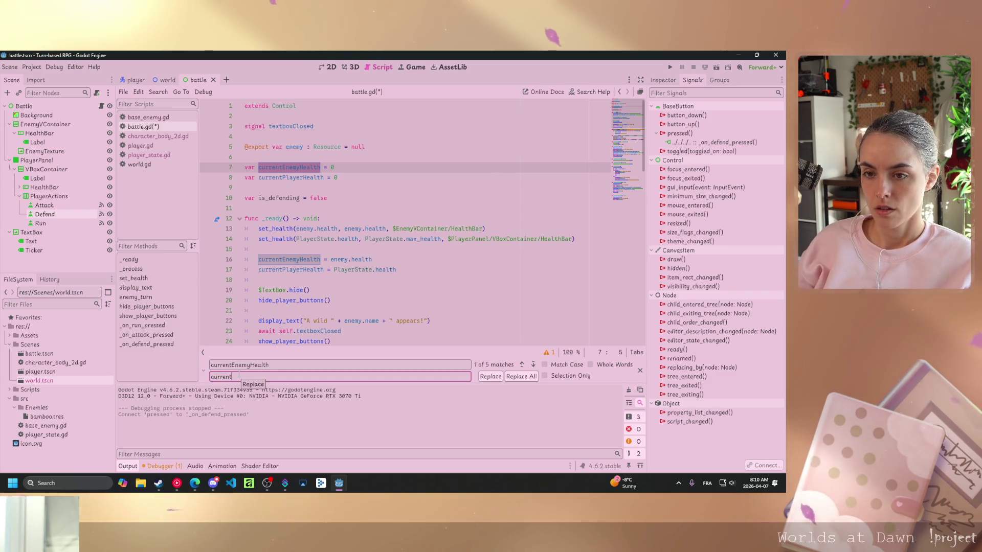
text(_enemy)
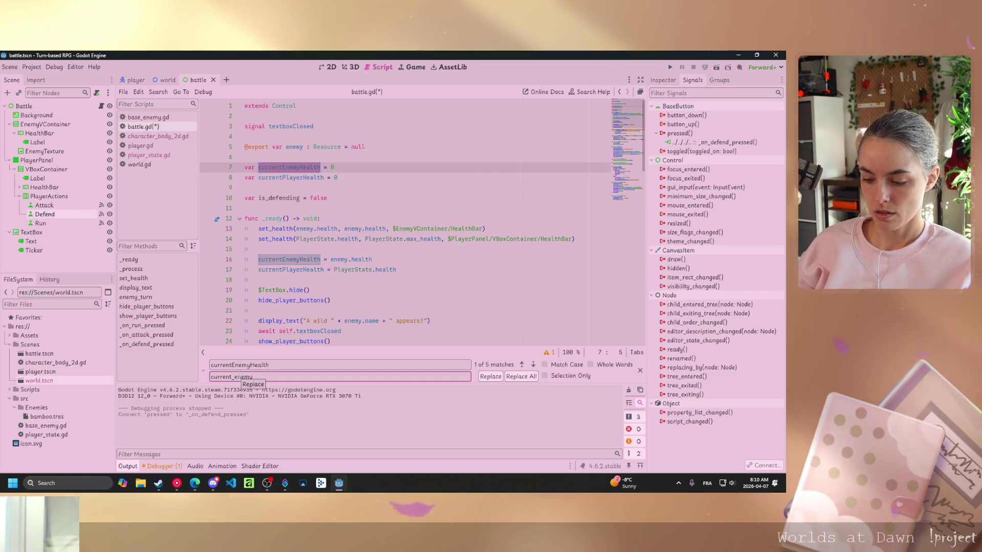
text(_health)
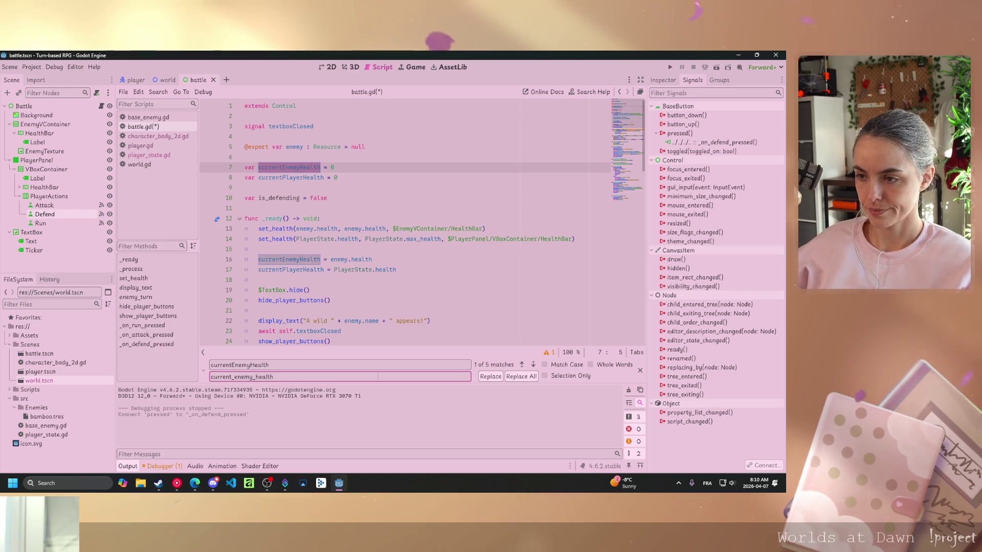
click(534, 376)
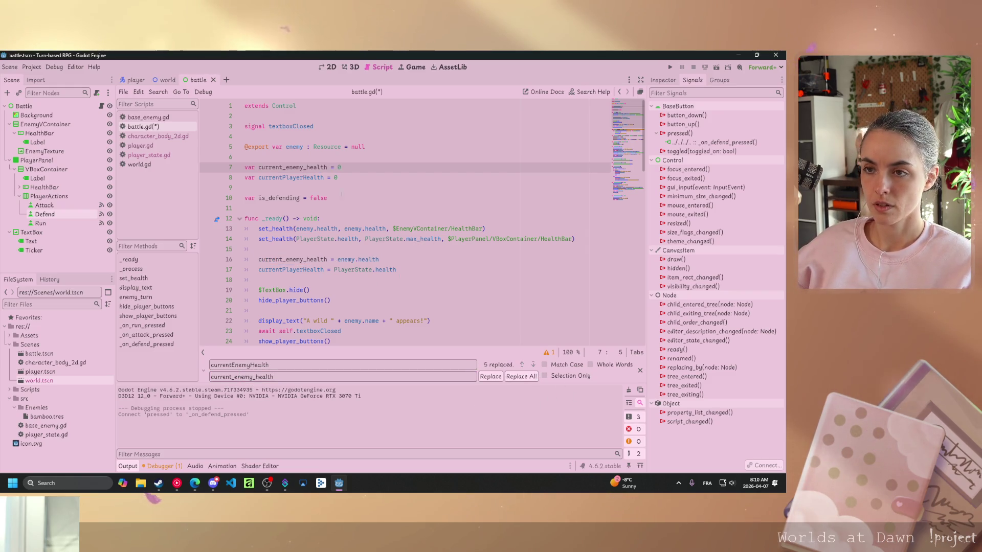
Replace all currentPlayerHealth with current_player_health
click(323, 178)
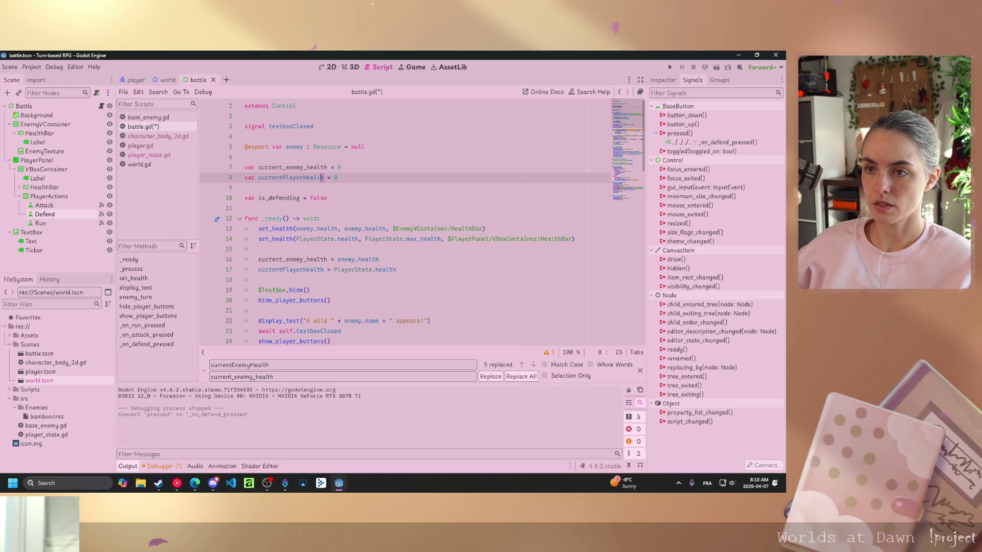
drag(261, 178, 259, 177)
key(ctrl+c)
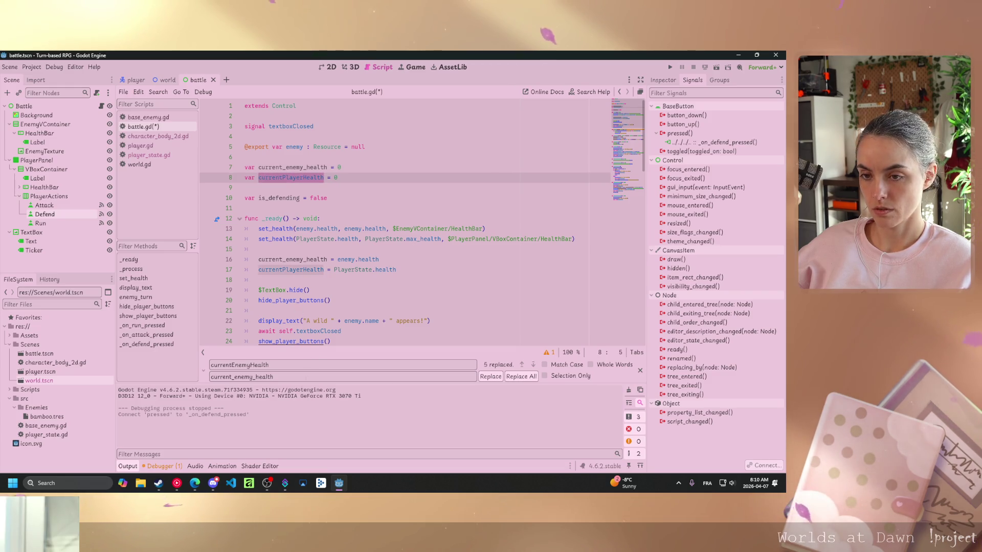
double_click(239, 365)
key(ctrl+v)
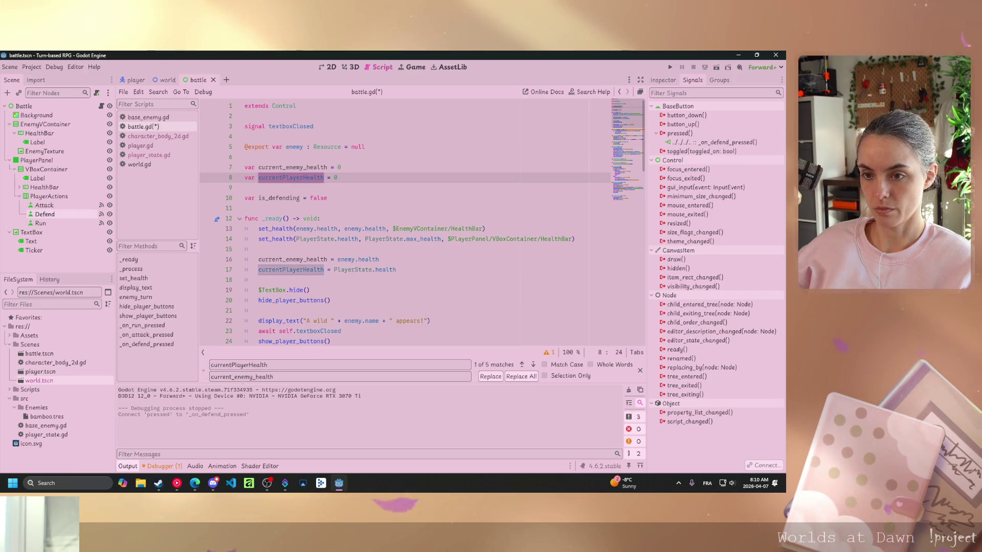
drag(243, 377, 235, 377)
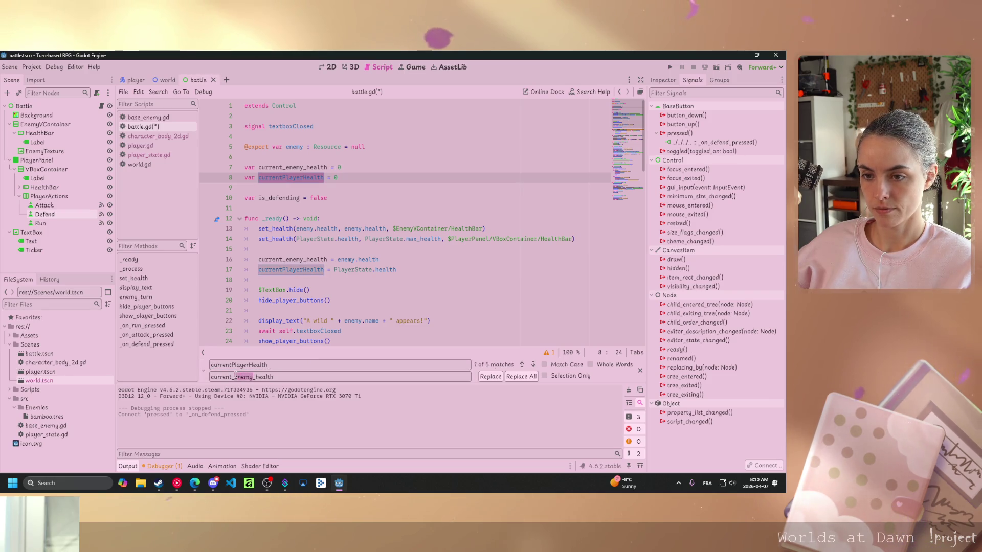
text(player)
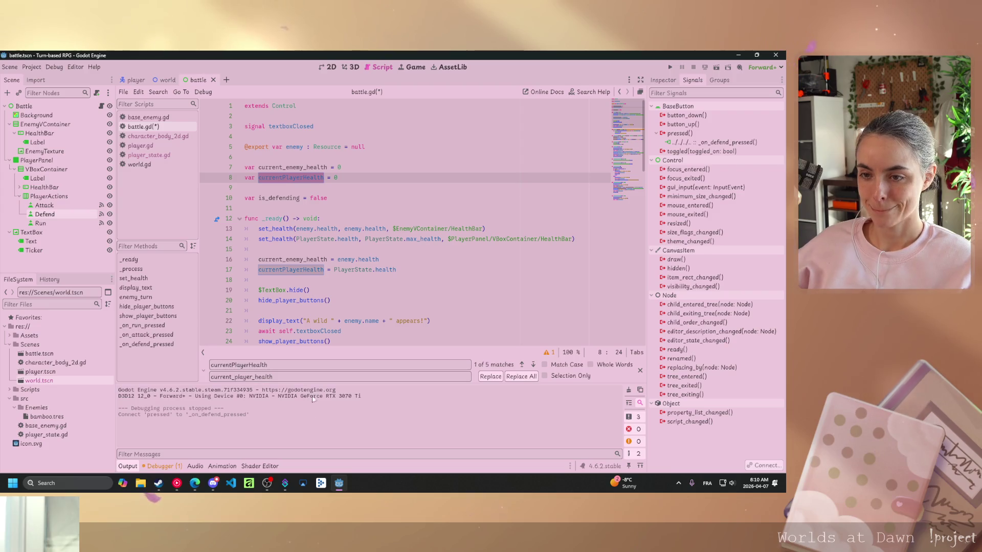
click(521, 377)
click(353, 209)
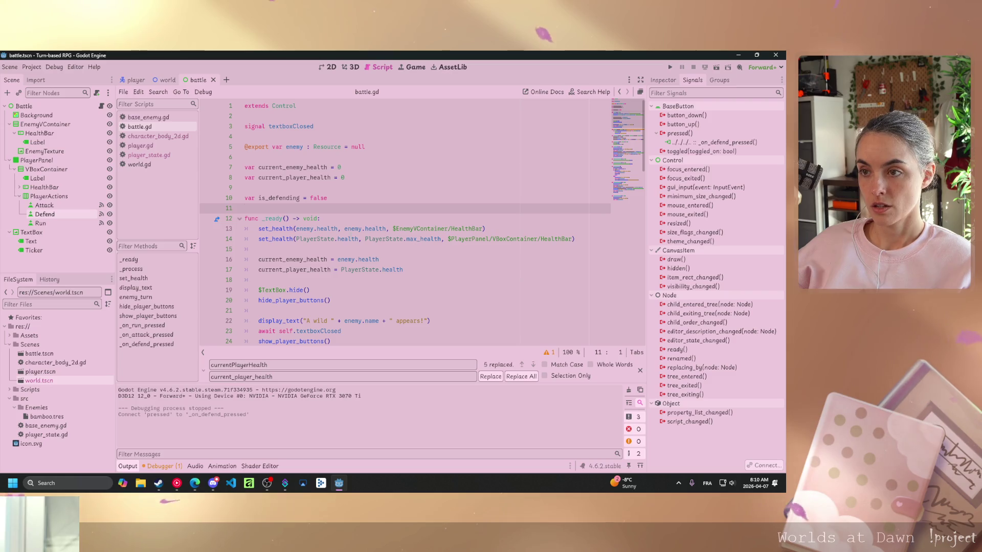
Scroll through battle.gd to review the _on_attack_pressed and _on_defend_pressed functions
scroll(331, 281, down, 8)
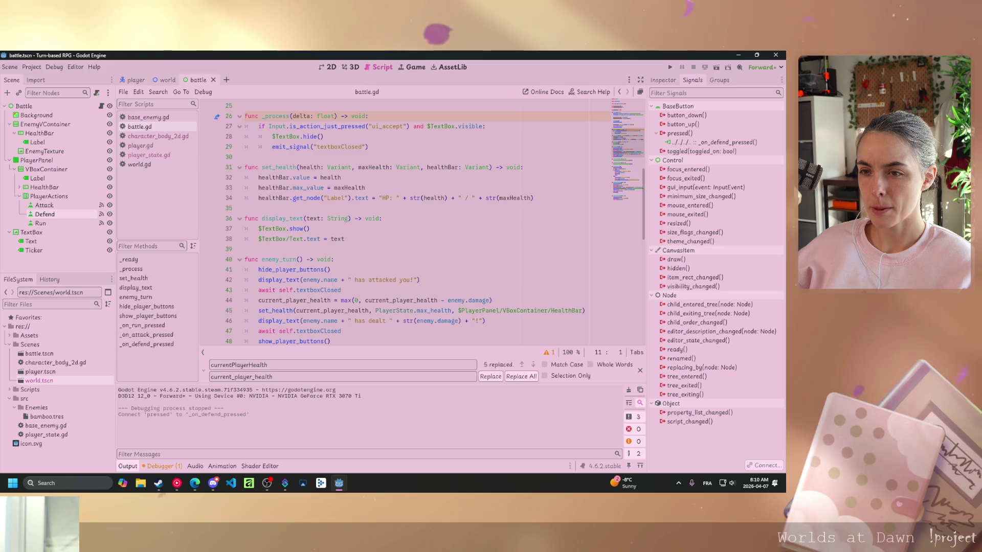
scroll(419, 224, down, 6)
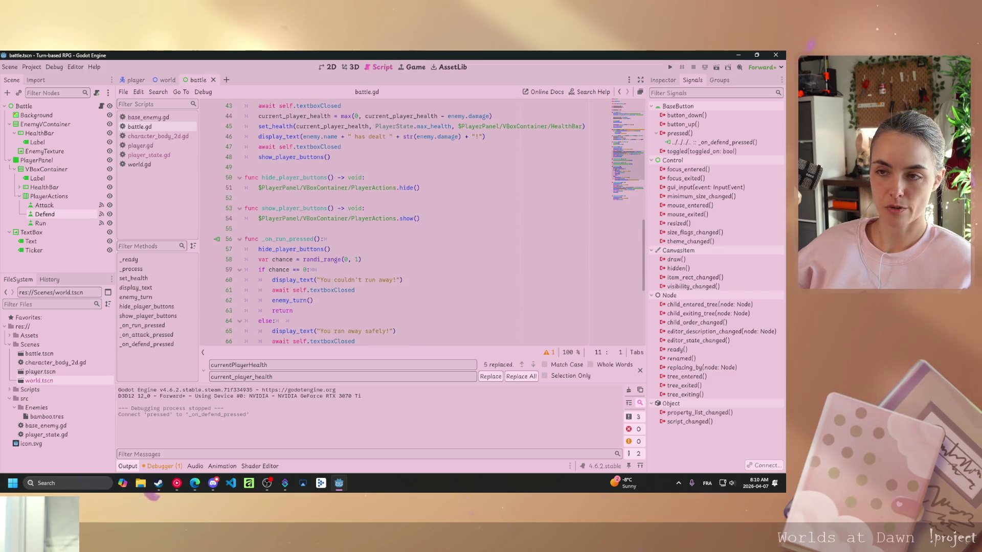
scroll(419, 224, down, 5)
scroll(333, 282, down, 1)
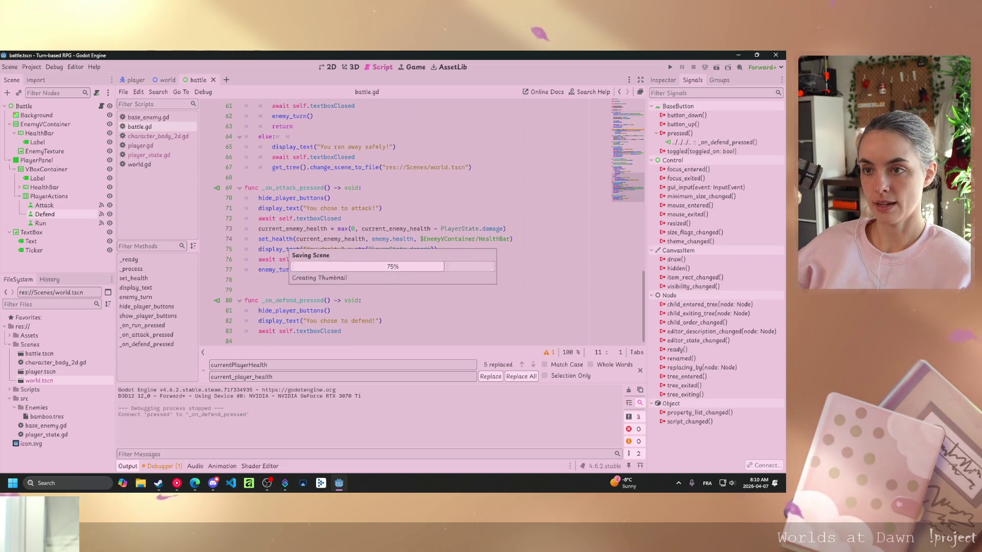
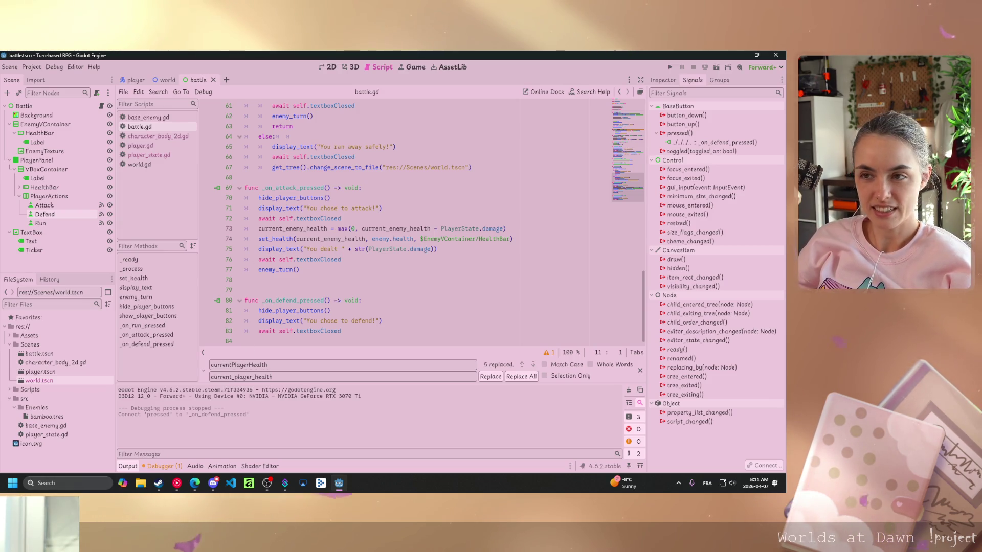
Remove the type-hint colon from the is_defending declaration on line 10
scroll(452, 239, up, 20)
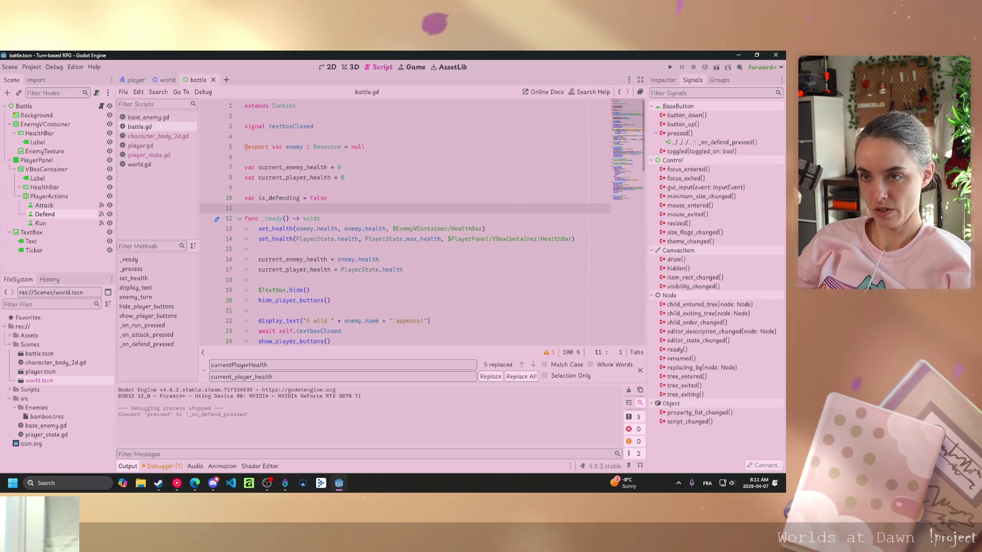
click(299, 198)
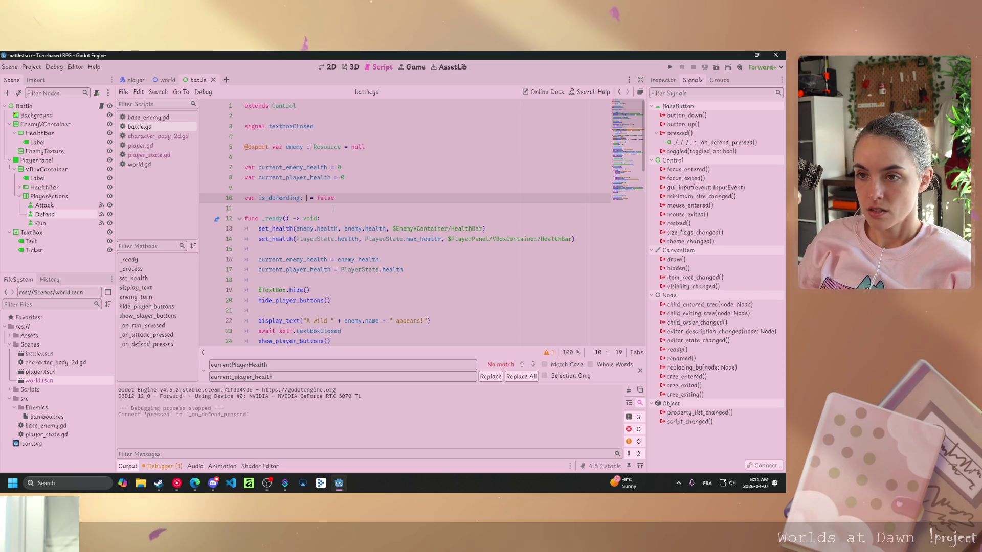
key(BackSpace)
key(BackSpace)
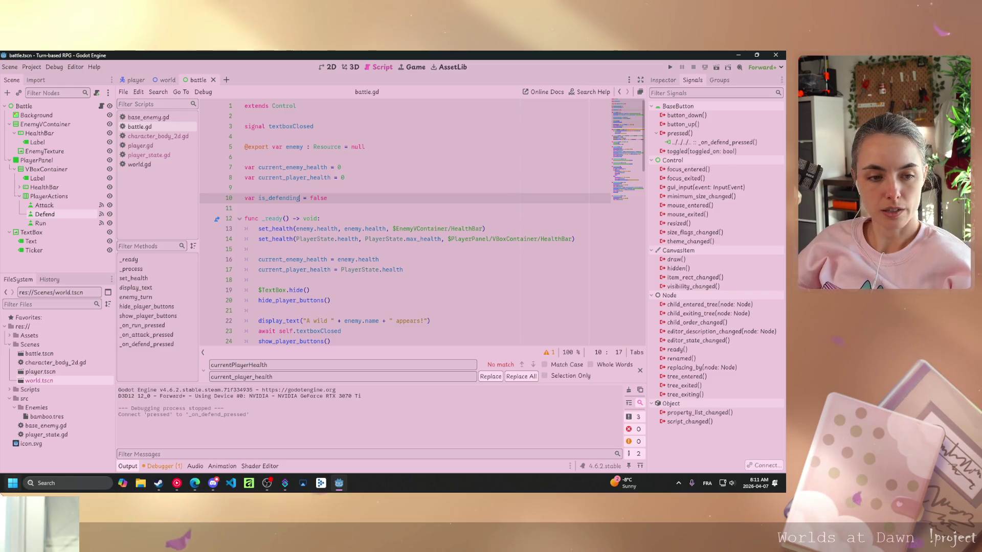
Move down to the empty line ending the _on_defend_pressed handler
click(194, 483)
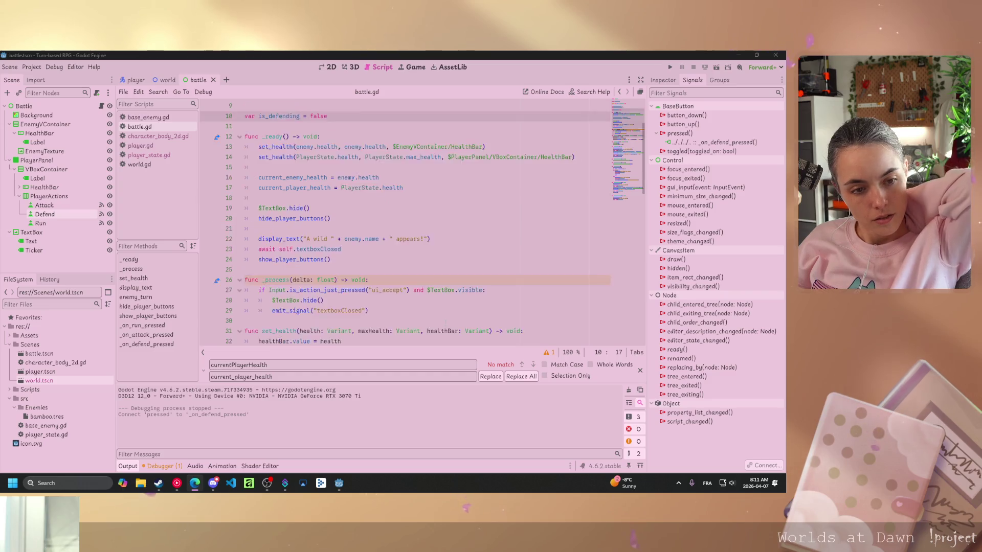
scroll(374, 300, down, 15)
scroll(374, 301, down, 1)
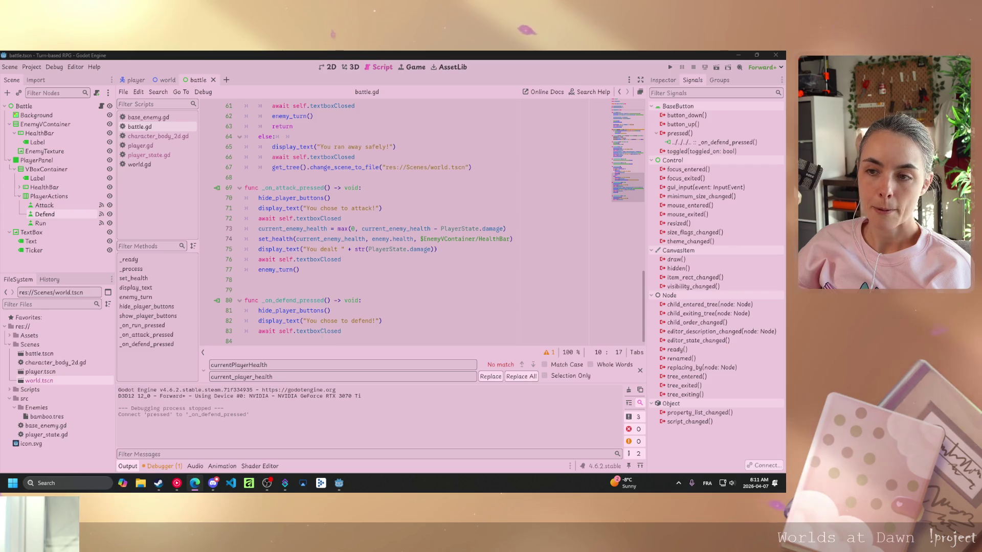
click(358, 342)
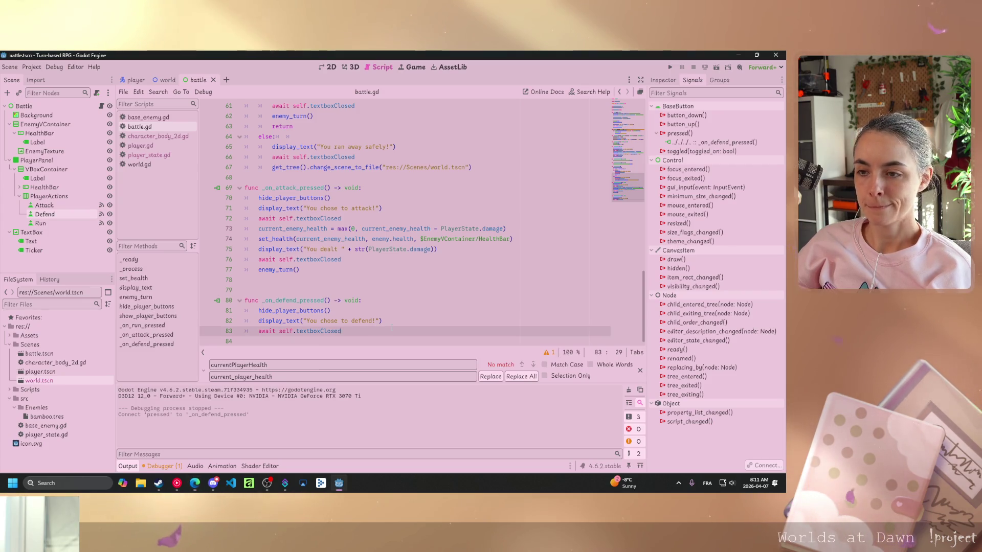
Make _on_defend_pressed set is_defending = true and call enemy_turn(), then run the battle scene
text(is_defending )
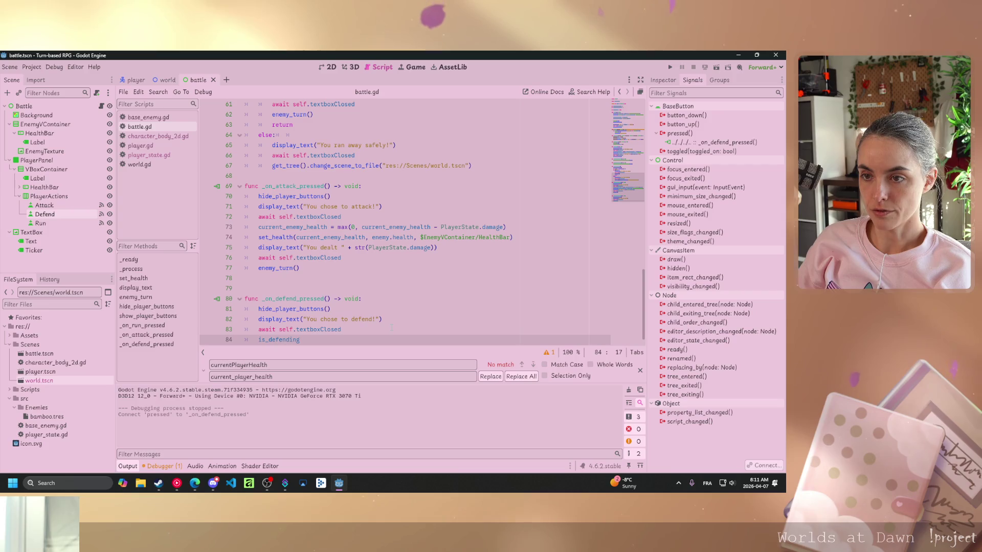
text(= true)
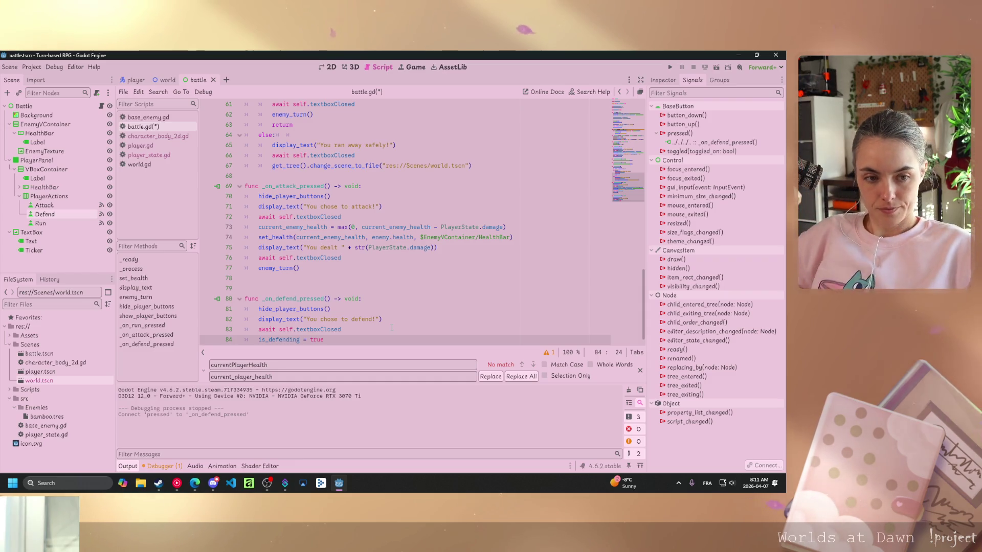
key(Return)
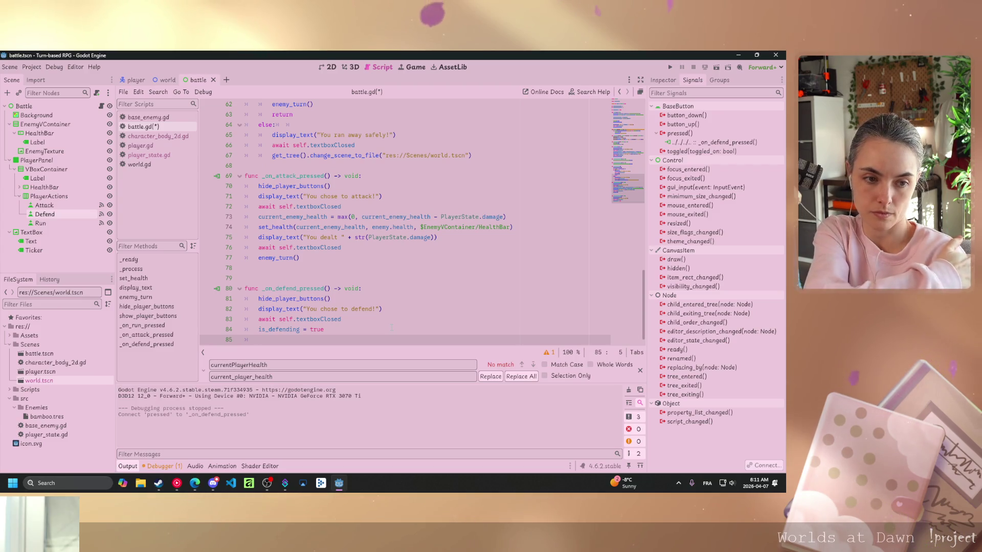
text(enem)
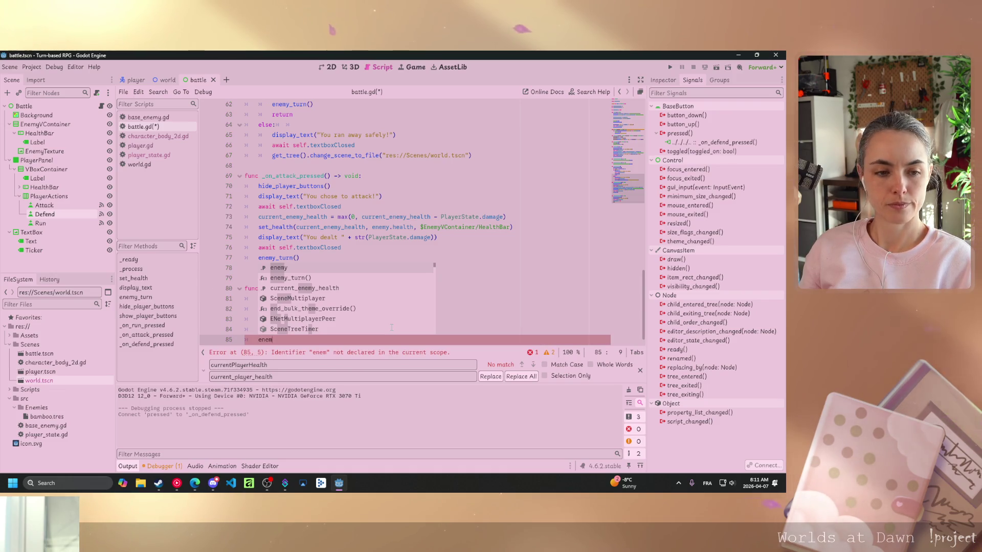
key(Down)
key(Return)
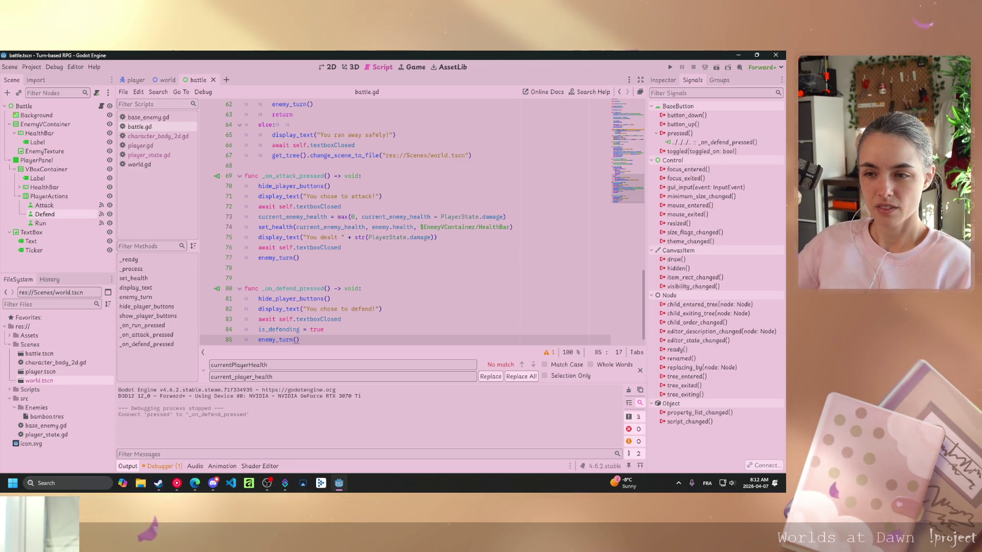
click(336, 309)
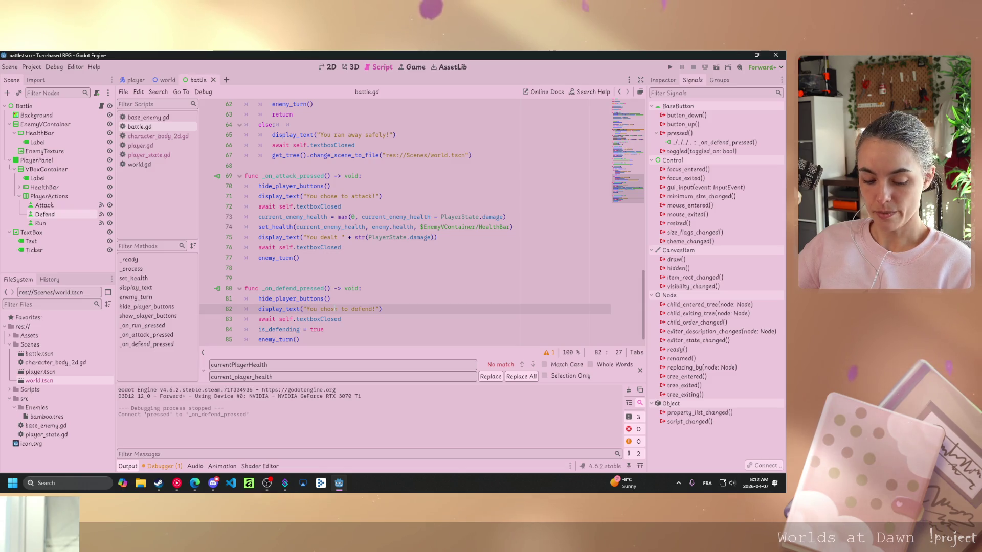
key(F6)
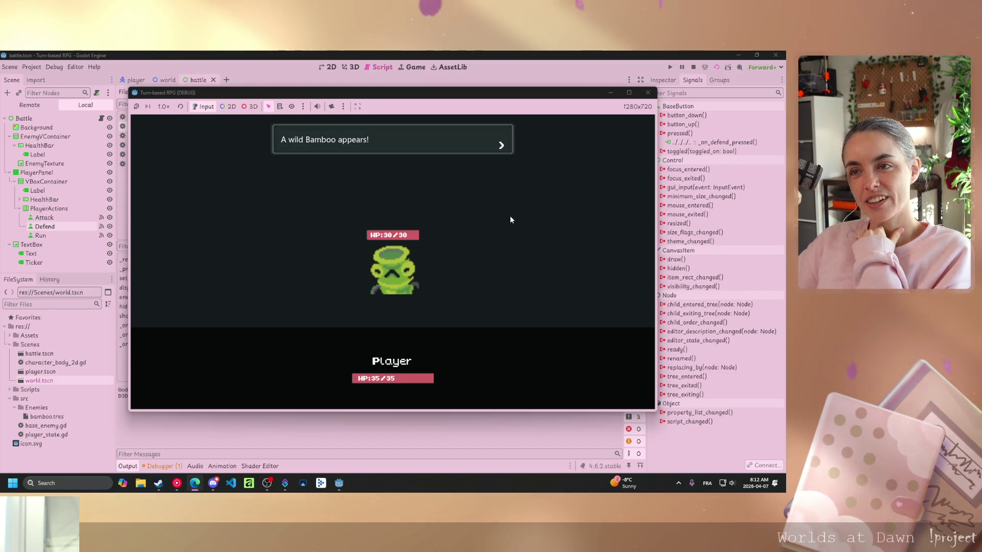
key(Return)
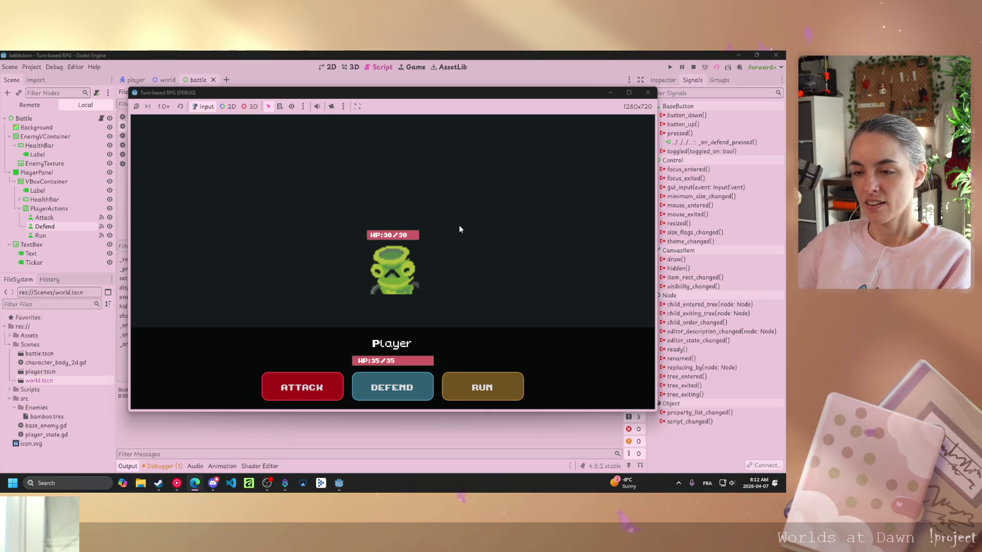
click(385, 383)
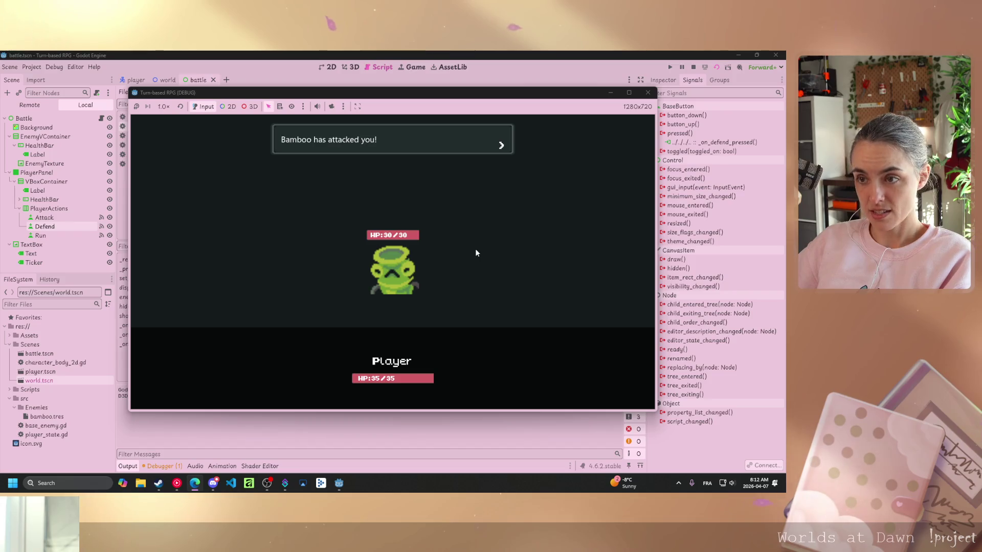
key(Return)
key(Return)
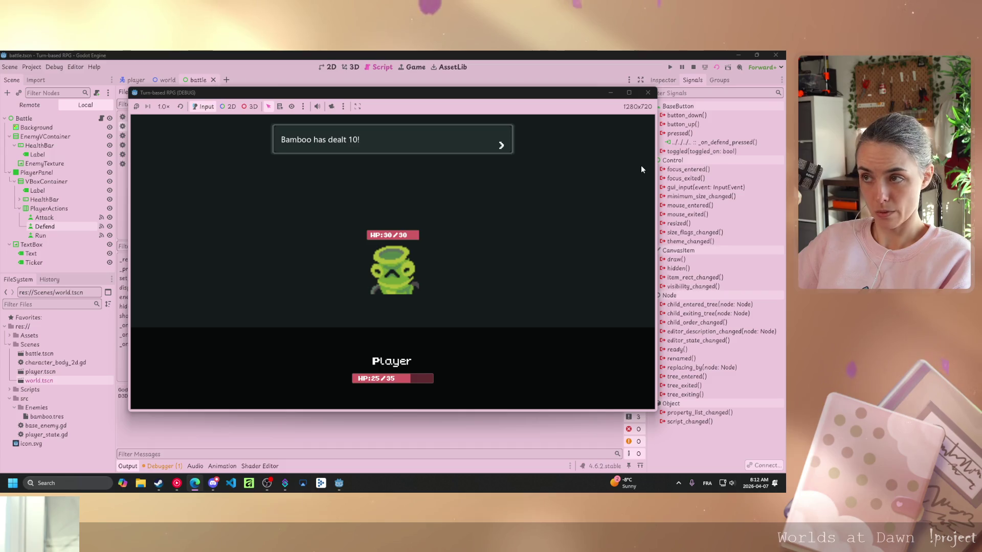
click(648, 93)
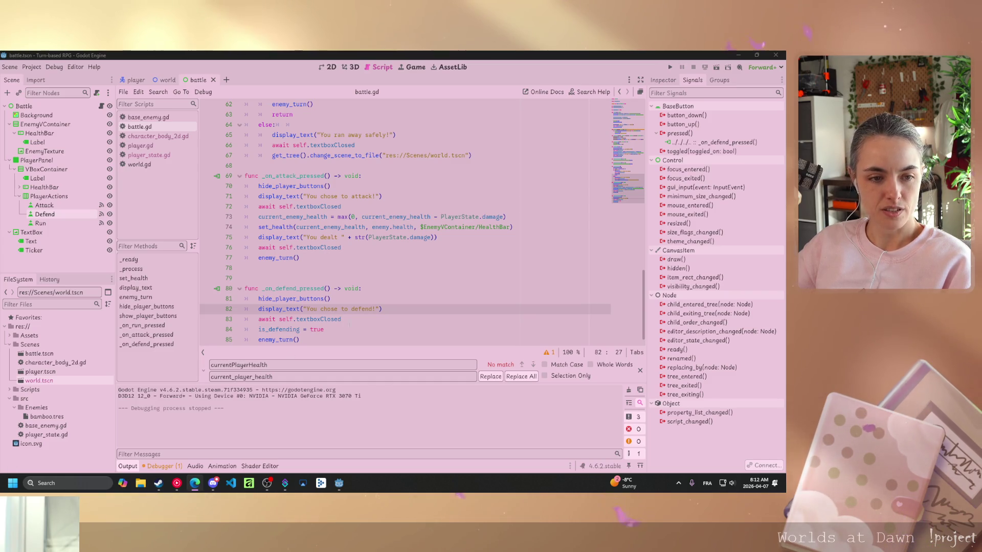
scroll(419, 219, up, 6)
scroll(237, 269, up, 4)
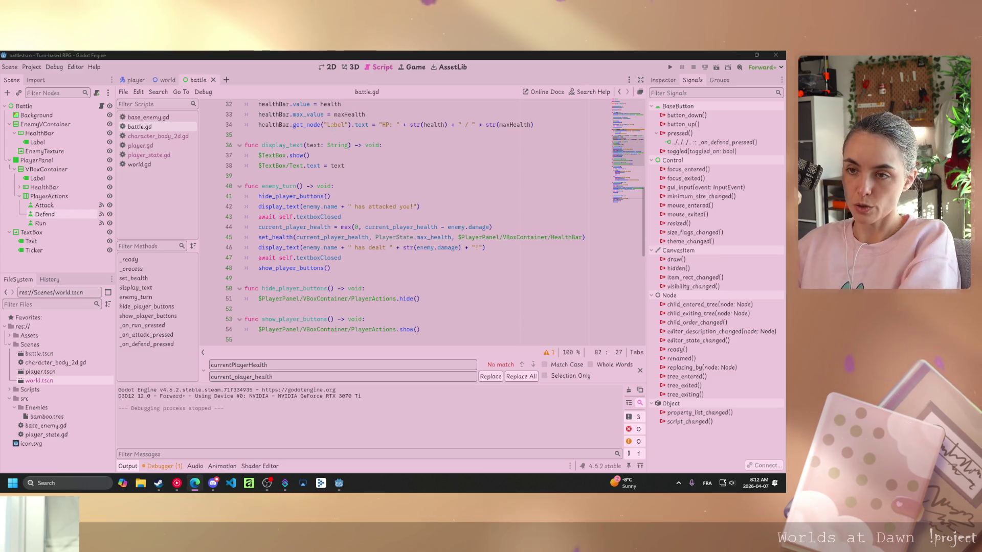
scroll(420, 219, up, 8)
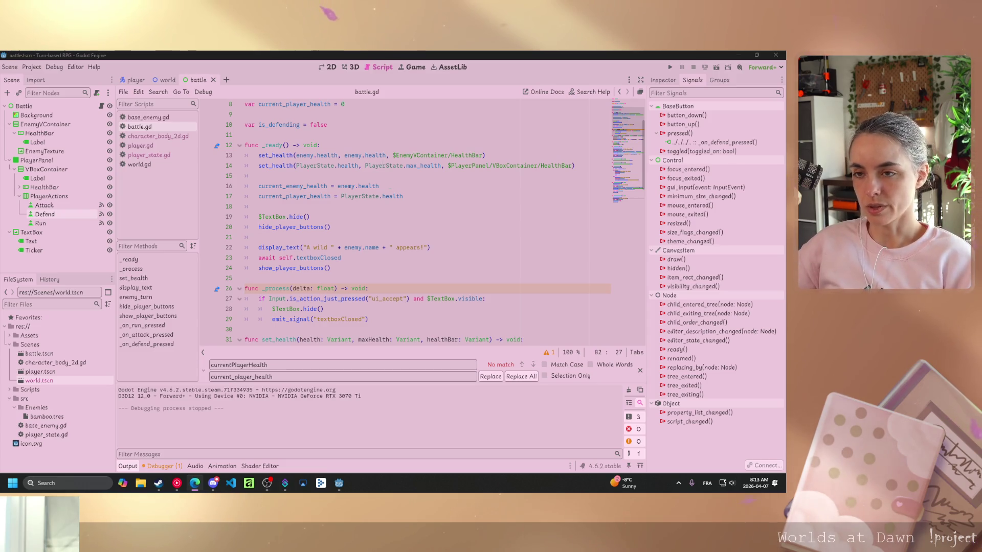
scroll(378, 200, up, 2)
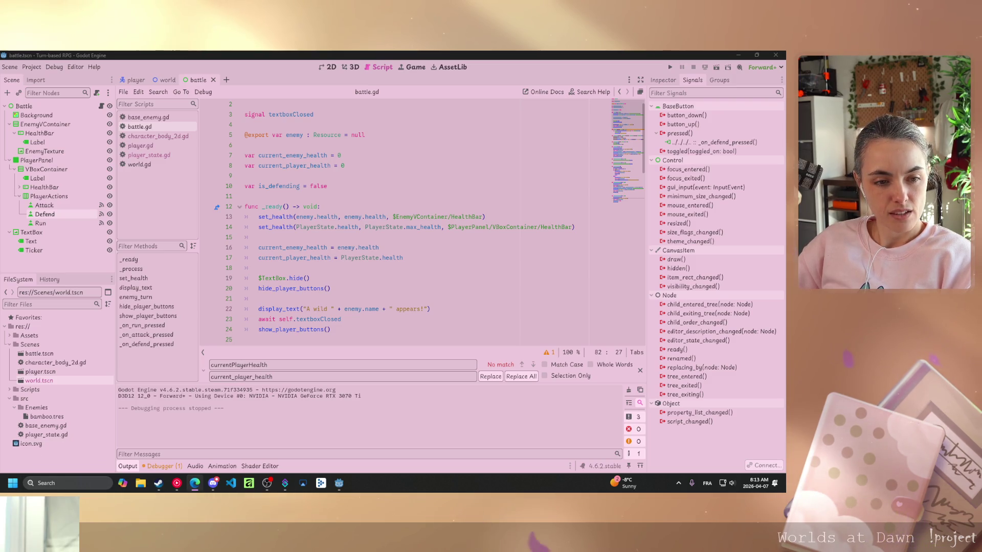
scroll(327, 207, down, 6)
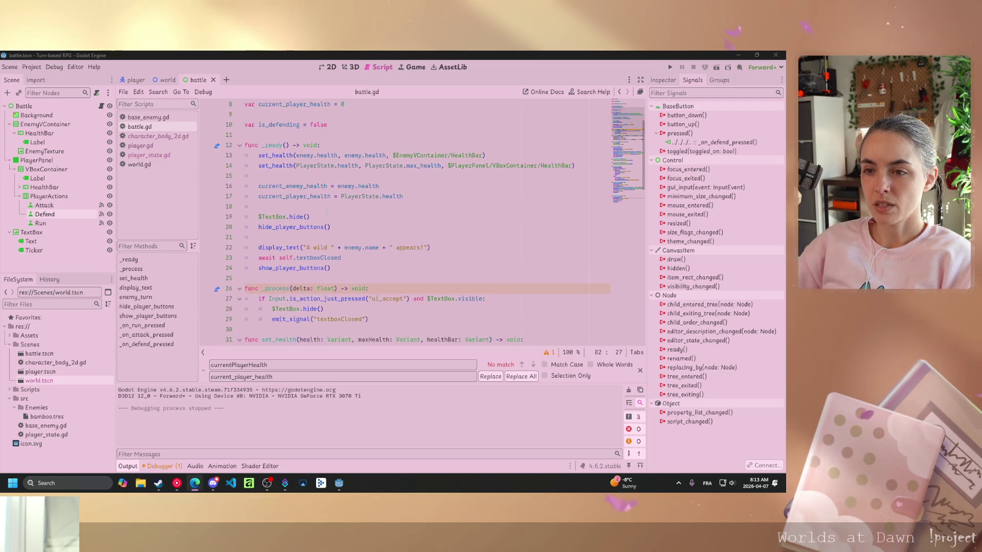
scroll(327, 213, down, 4)
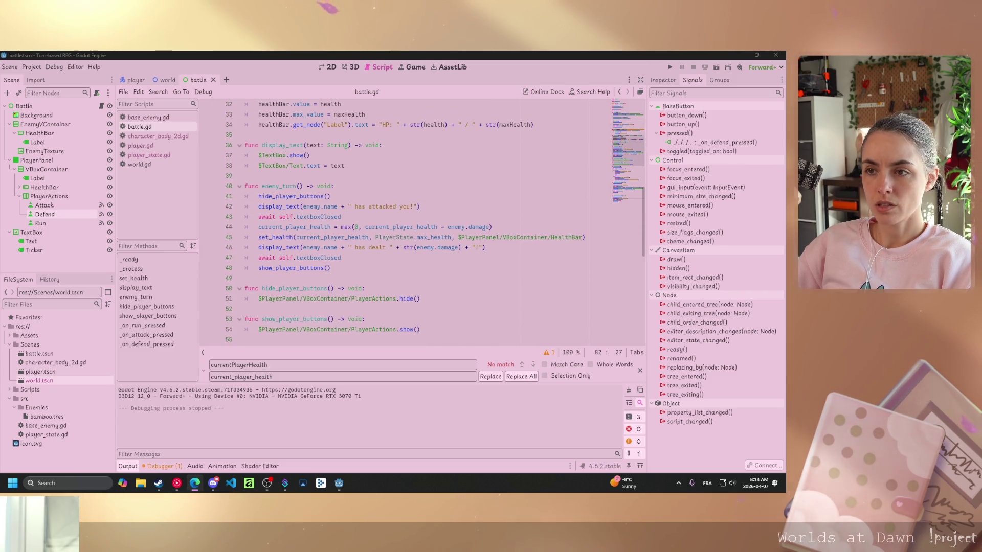
click(347, 216)
Add an 'if is_defending:' block in enemy_turn, dropping the redundant '== true'
key(Return)
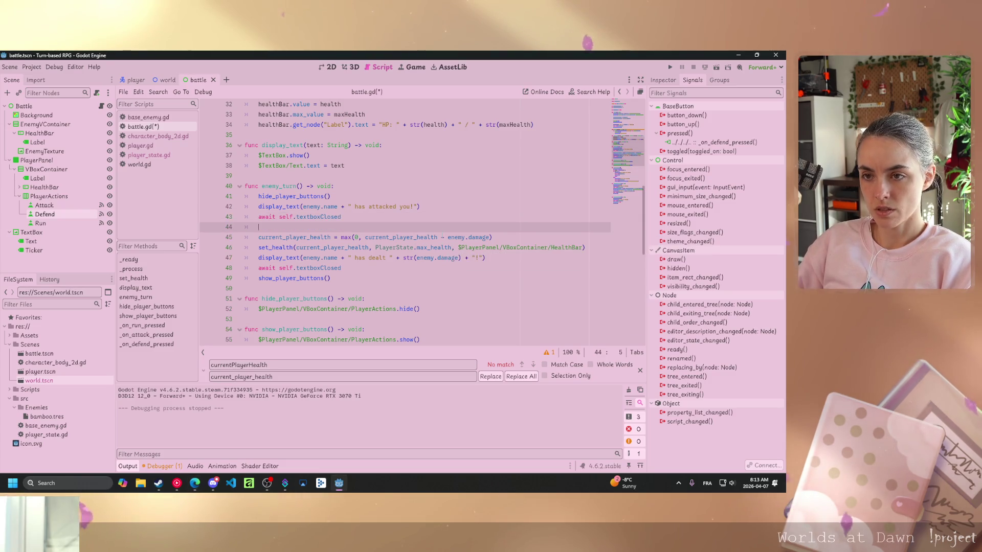
key(Return)
key(Up)
key(Return)
text(if )
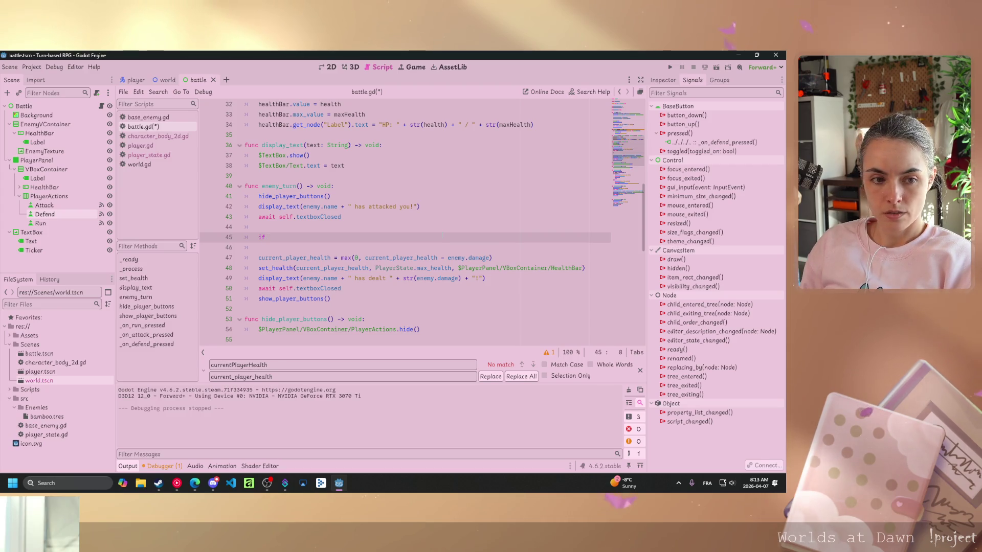
text(is_defending)
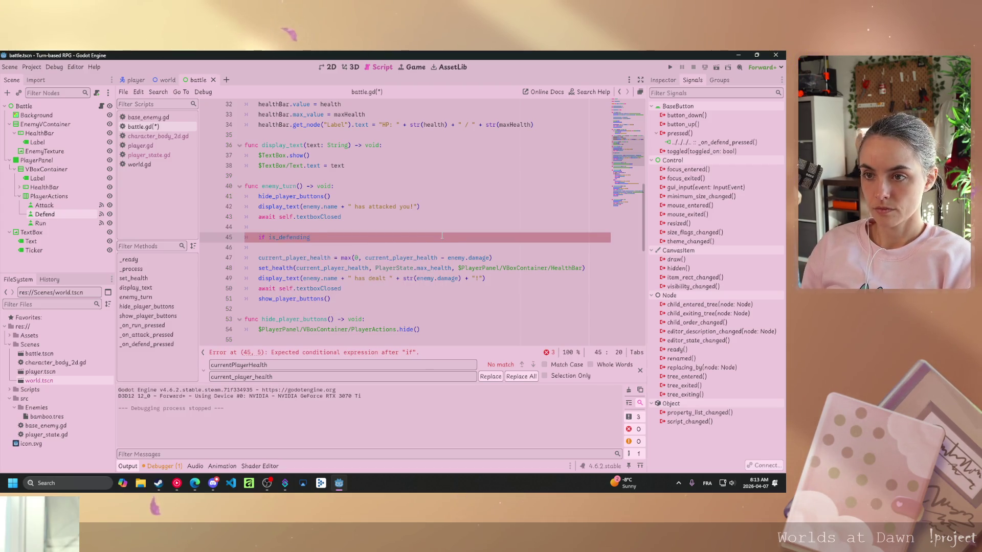
text( == )
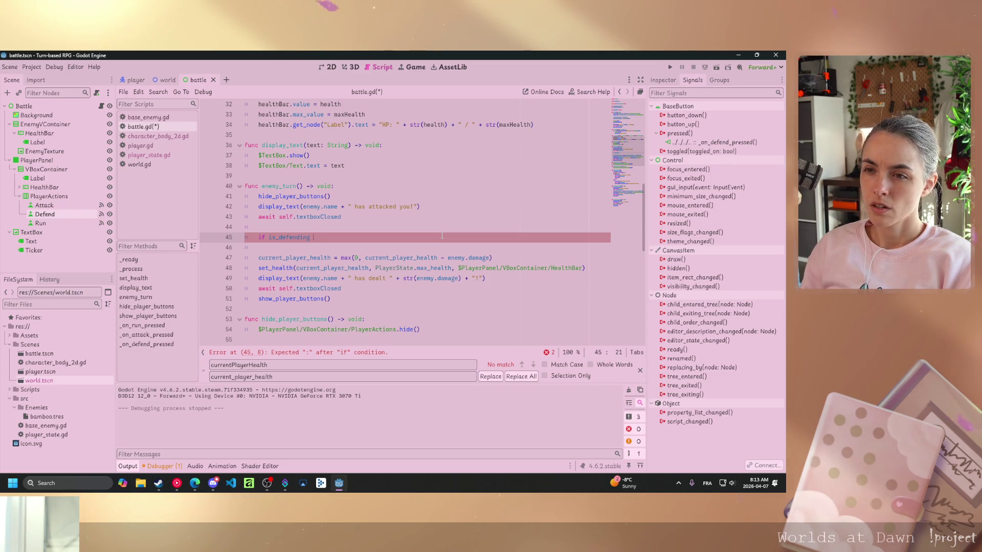
text(true:)
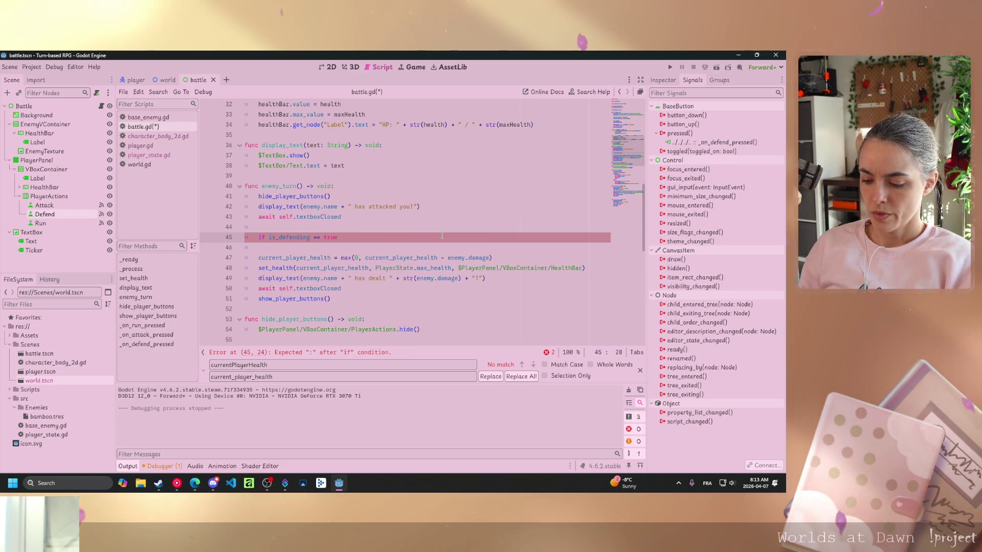
key(Return)
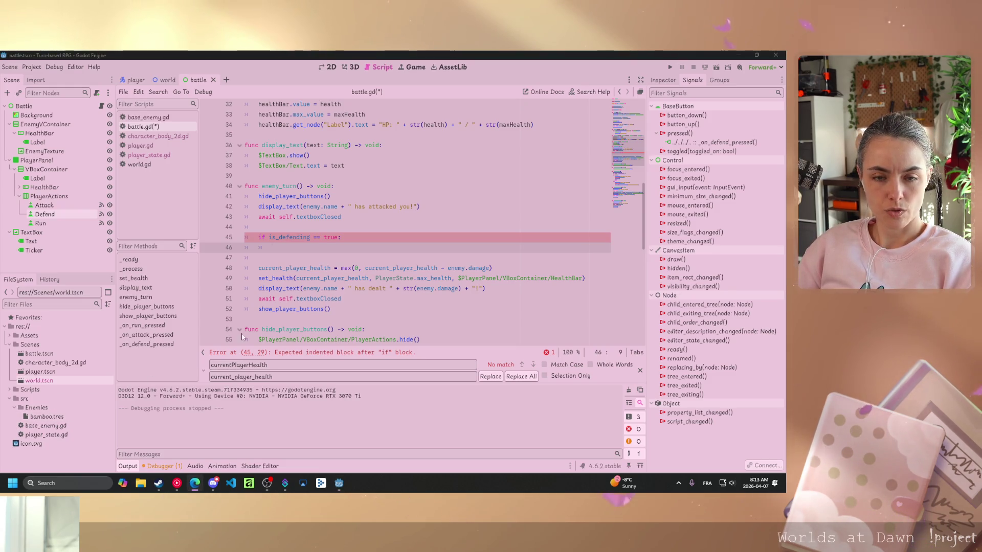
drag(337, 237, 315, 236)
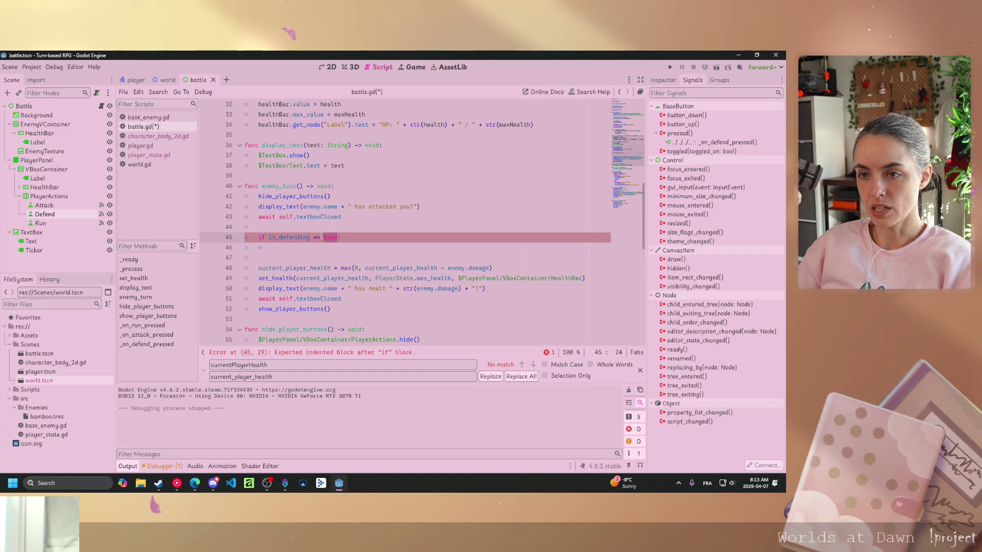
key(BackSpace)
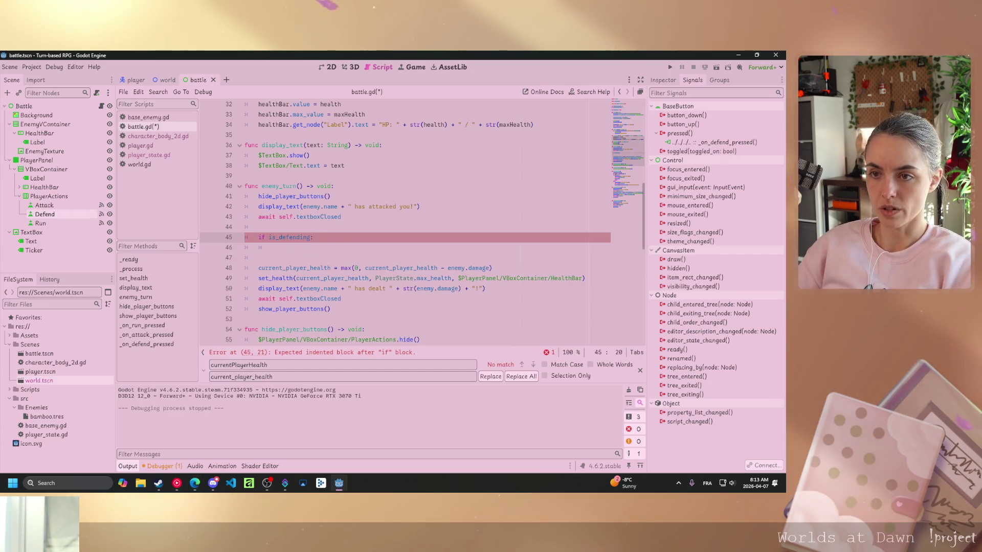
key(Down)
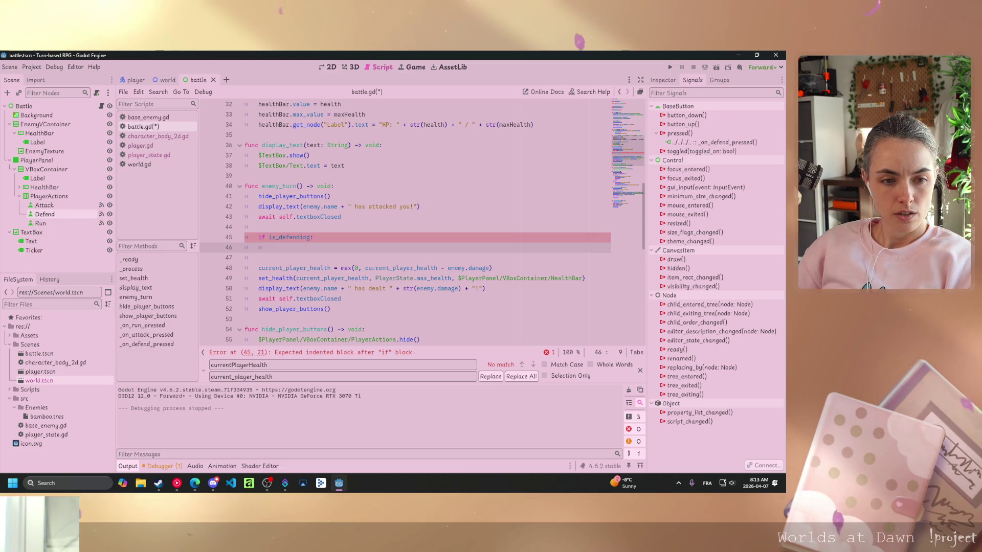
Inside the block, reset is_defending = false and begin 'var chance = randi_range'
mouse_move(364, 278)
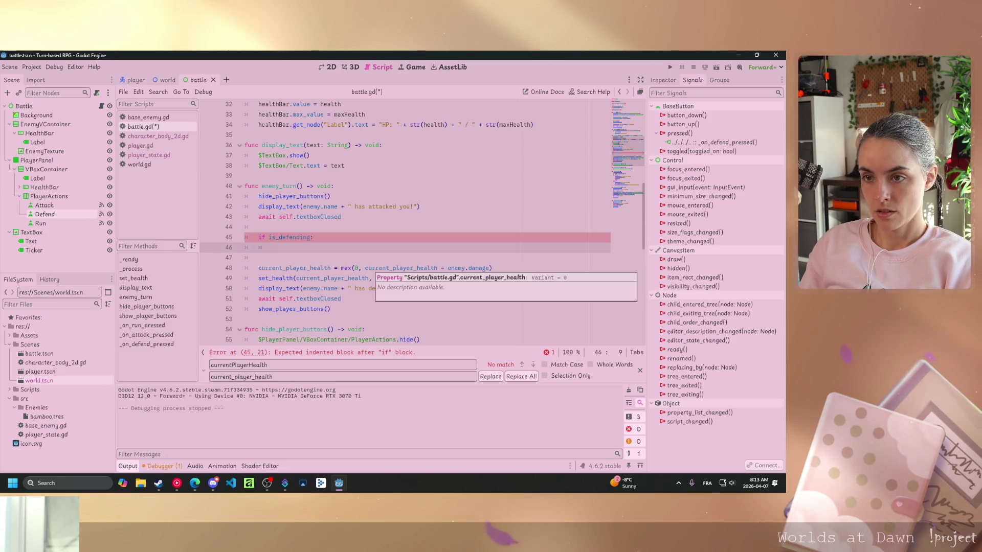
text(isde)
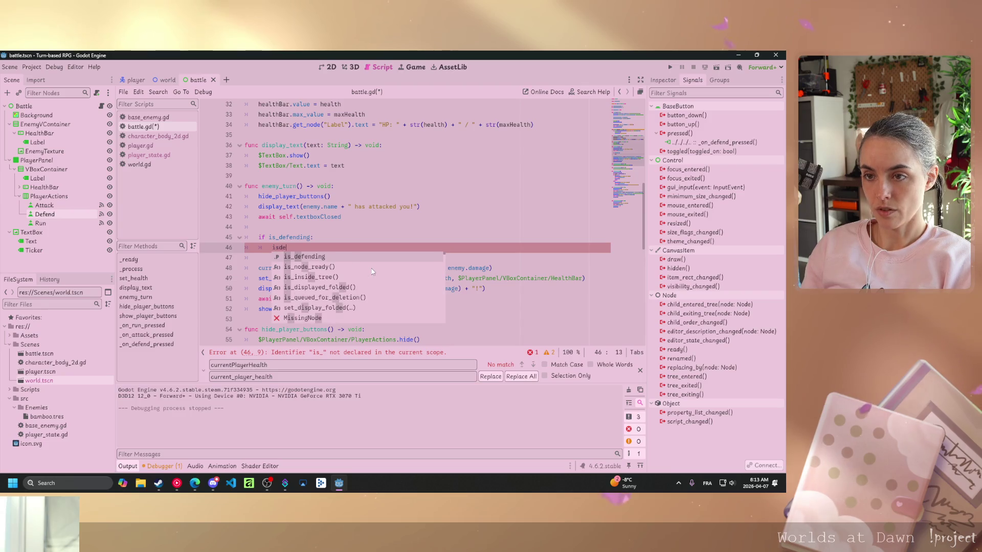
key(Return)
text(= )
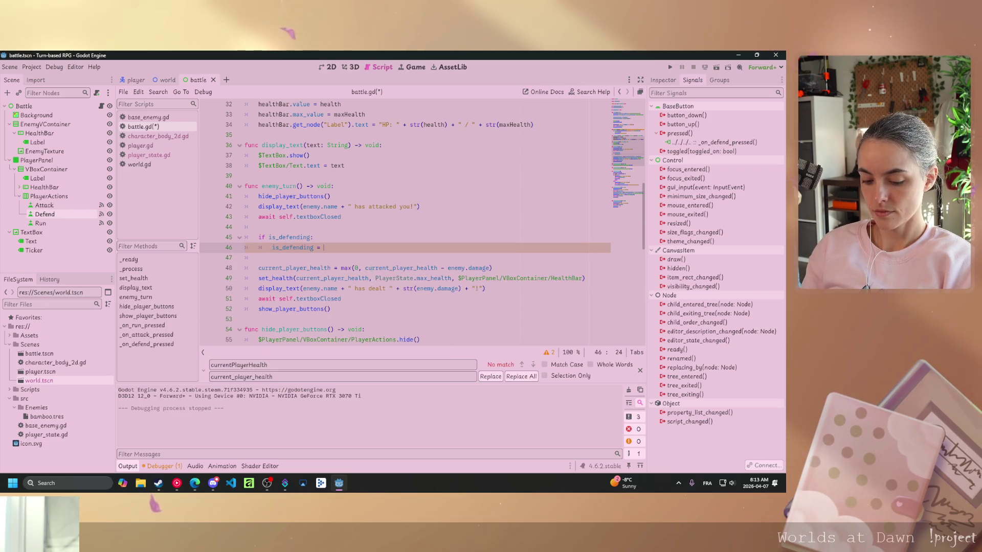
text(false)
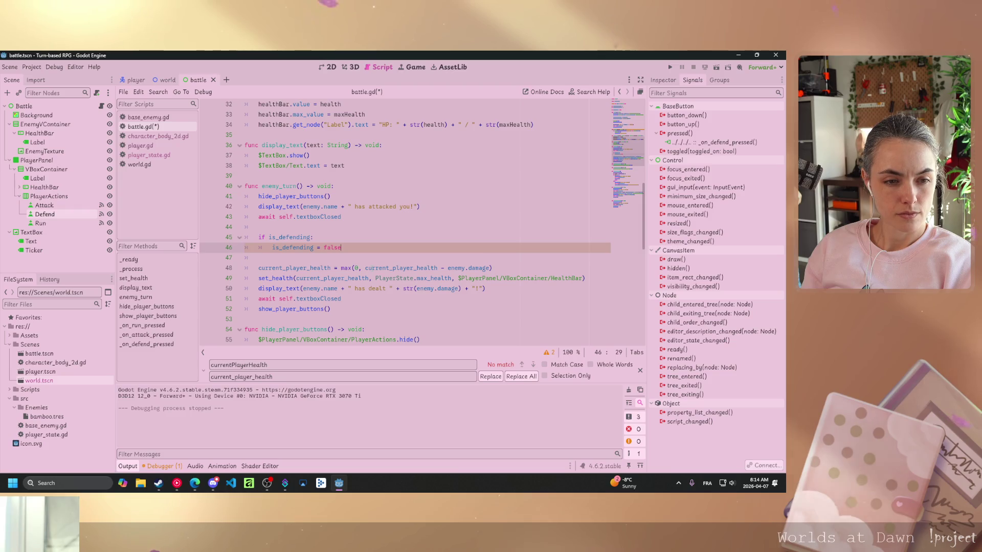
key(Return)
text(var chance = randi)
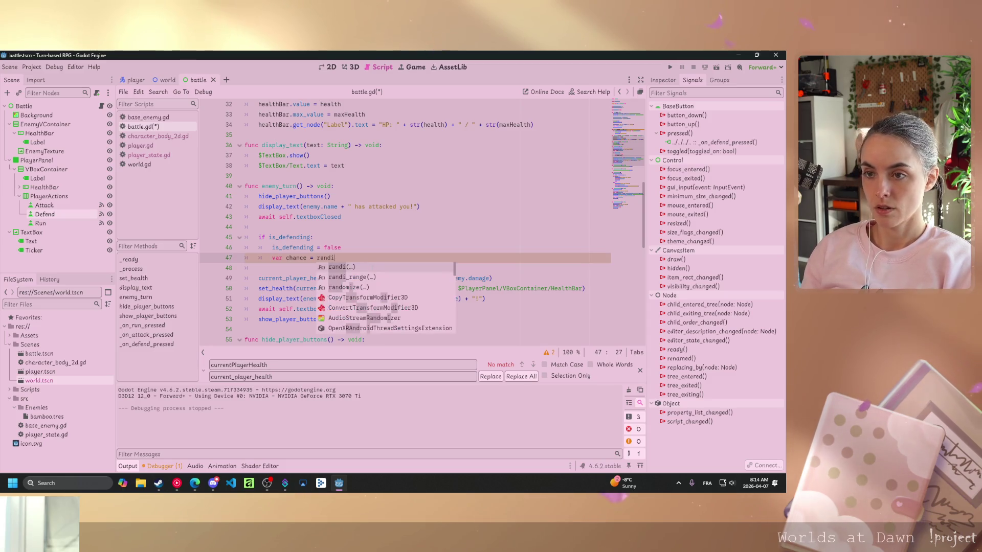
key(Down)
key(Return)
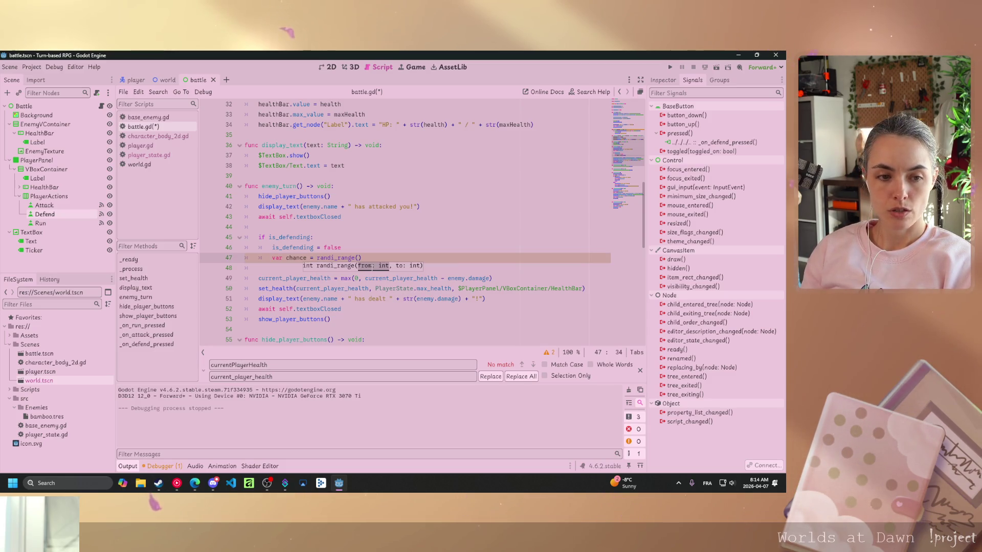
Complete chance = randi_range(0, 1) and add an 'if (chance == 0):' check
text(0, )
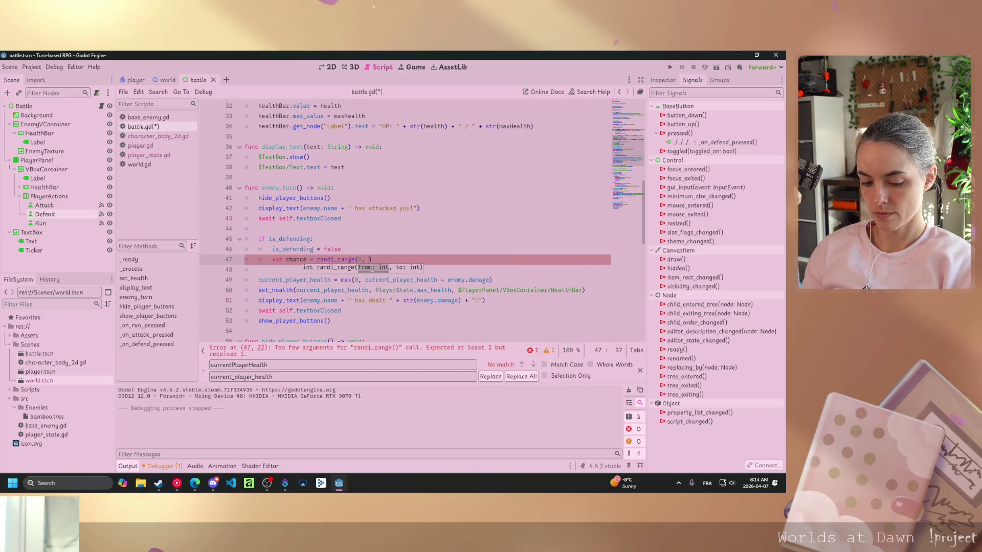
text(1)
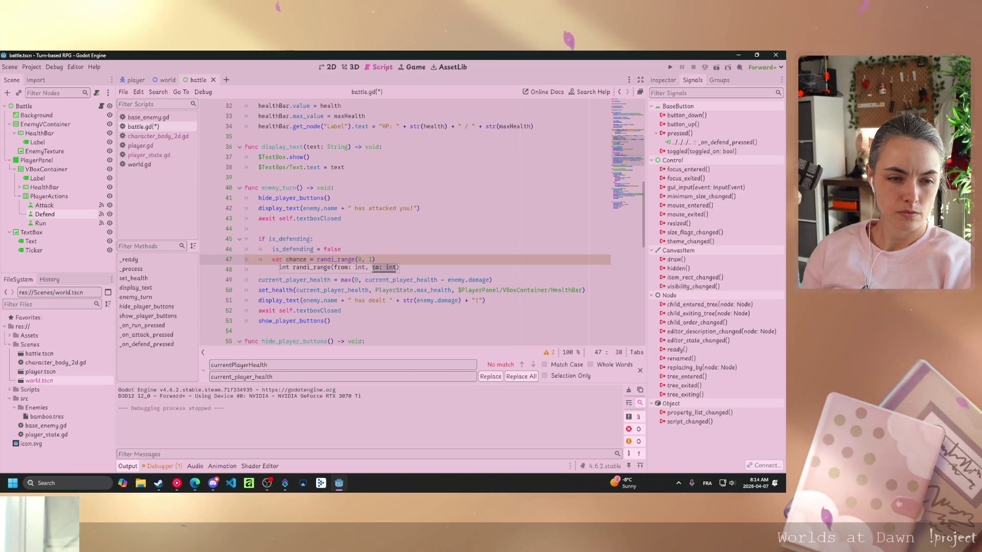
key(End)
key(Return)
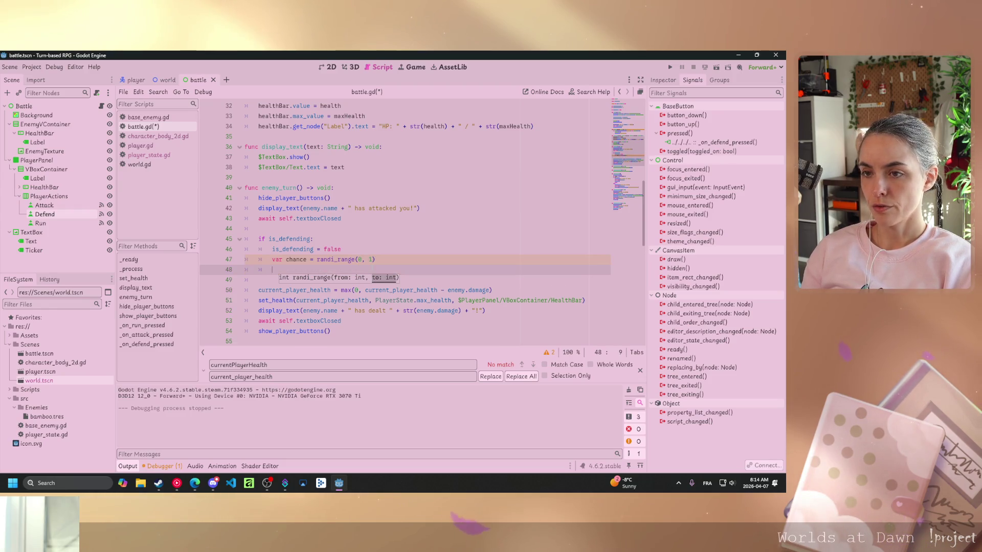
text(if (chance)
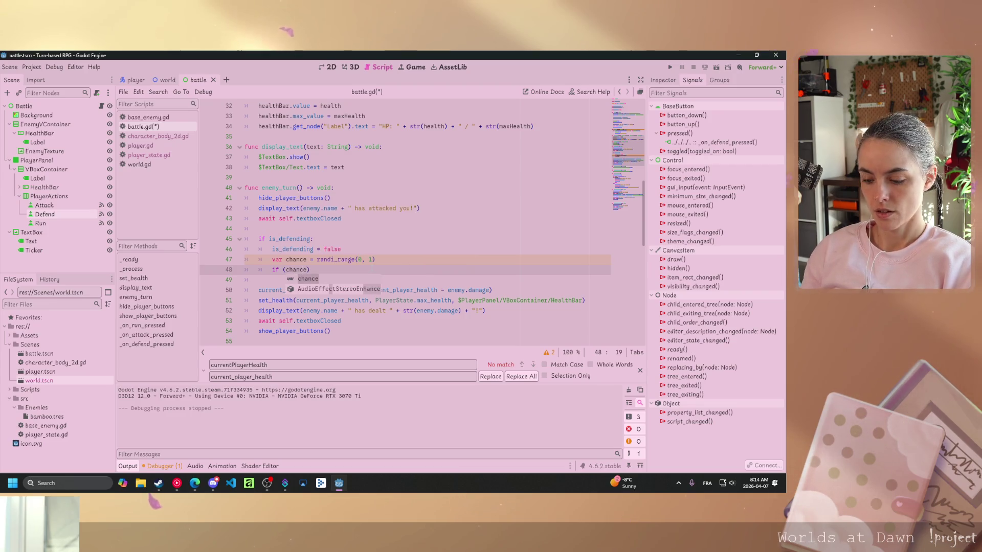
text( == 0))
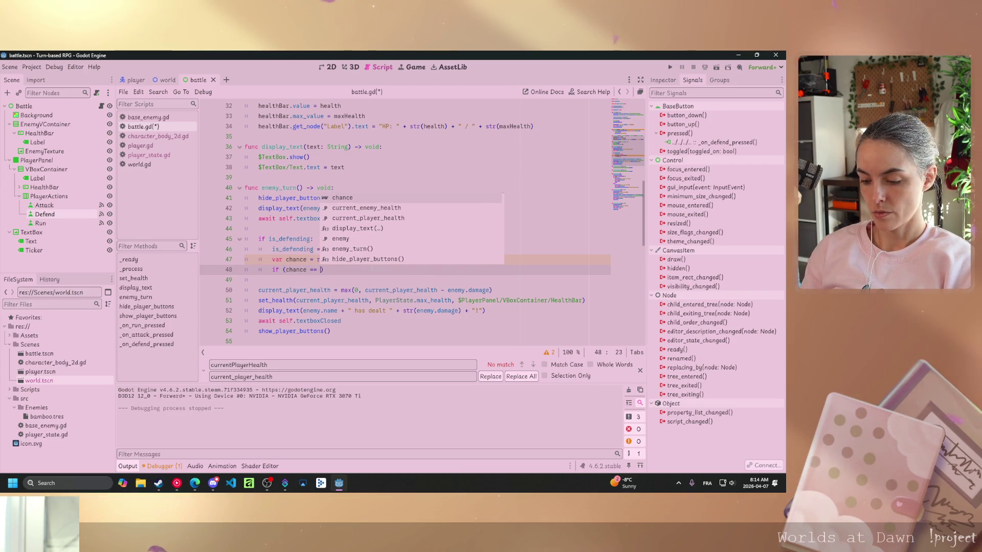
text(:)
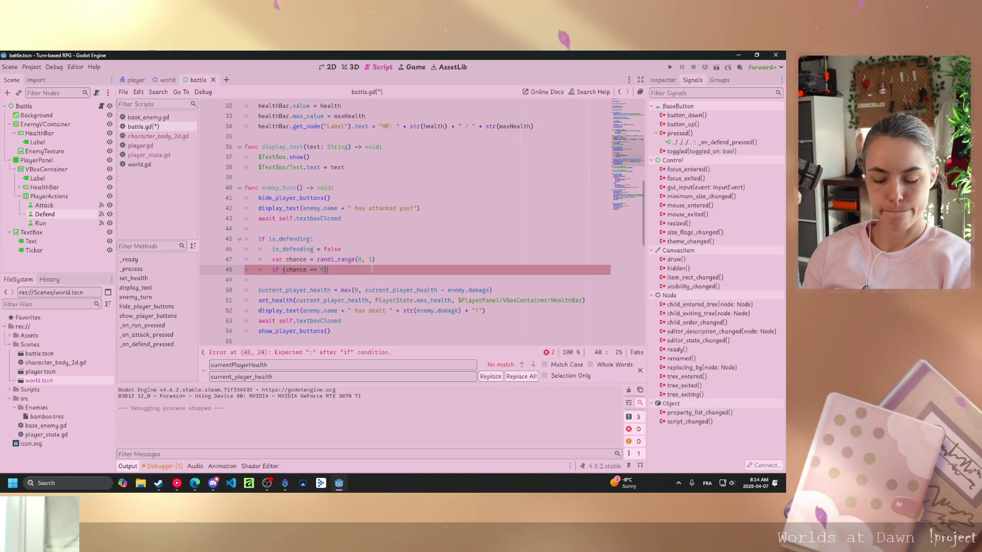
key(Return)
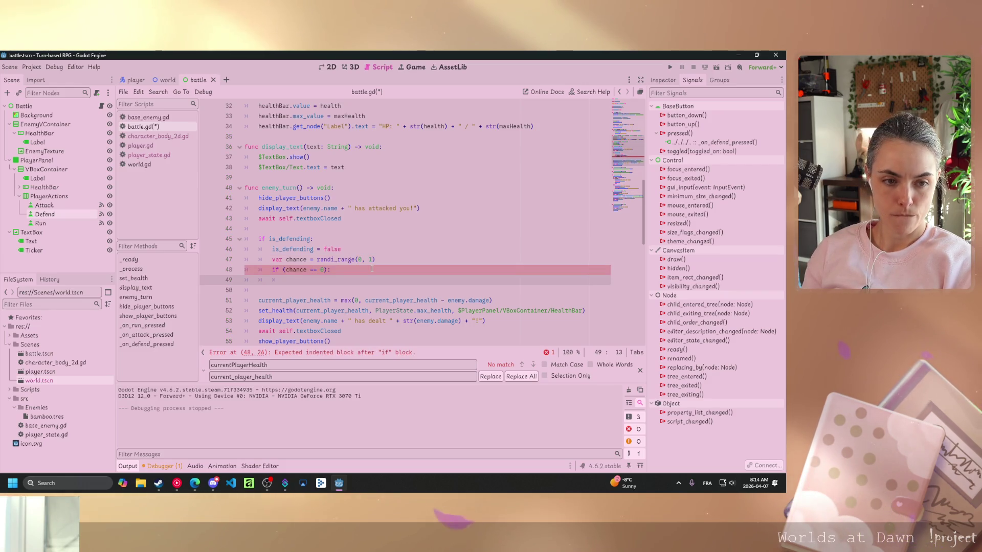
Inside the check, call display_text("You defended " + enemy.name + "'s attack!")
text(dis)
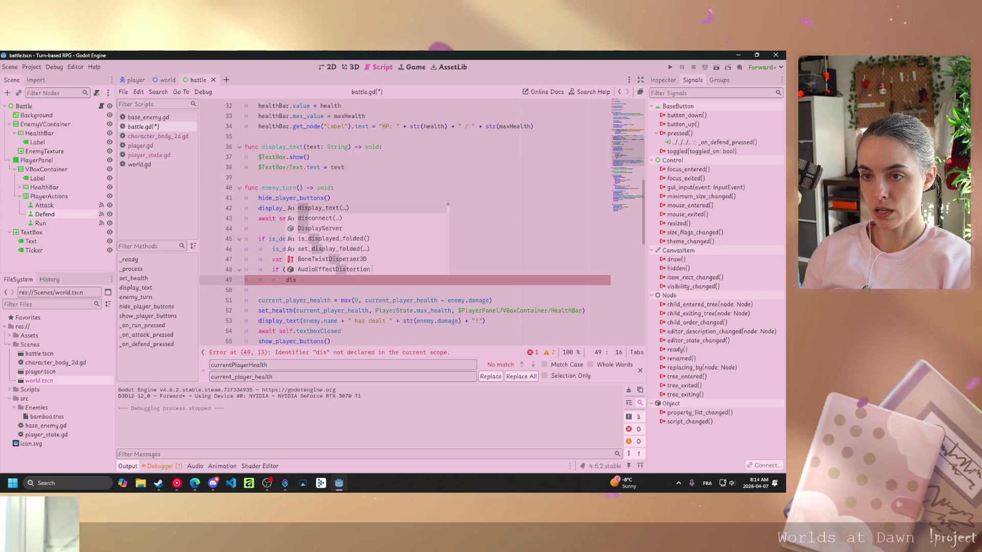
key(Return)
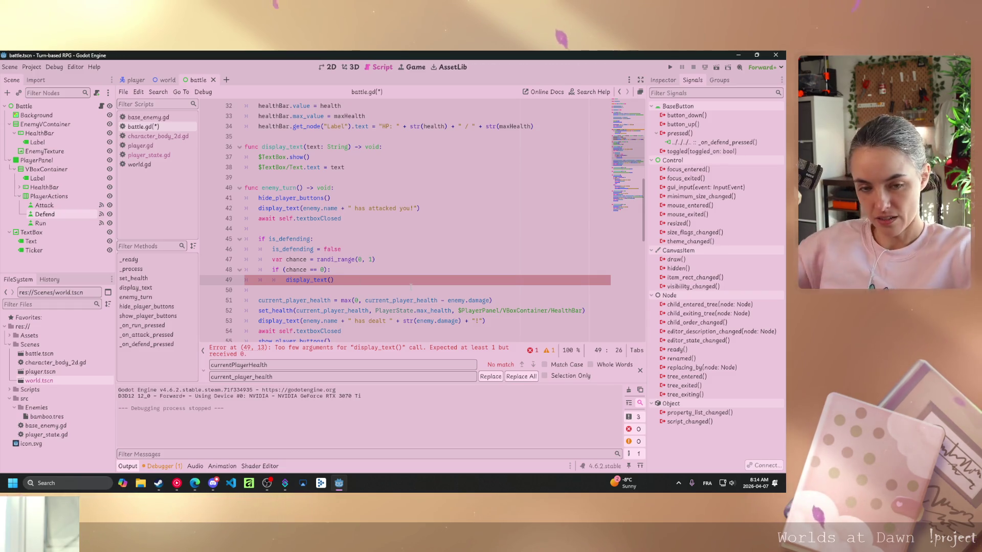
text(")
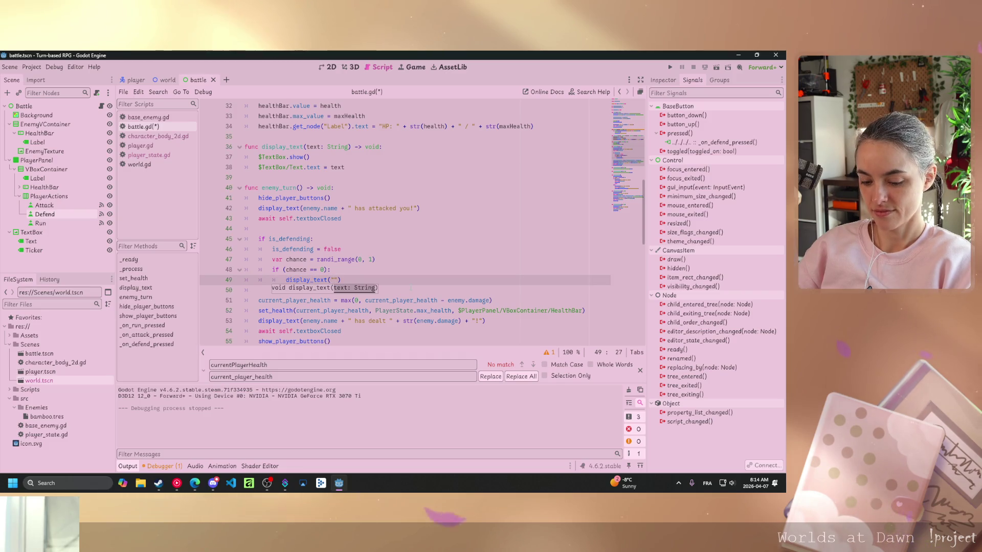
text(ded)
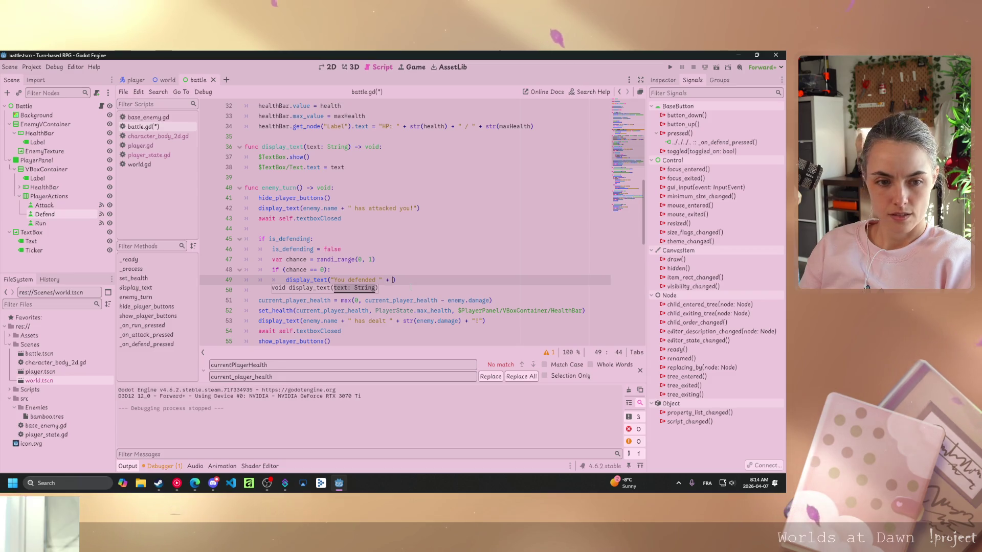
text(ene)
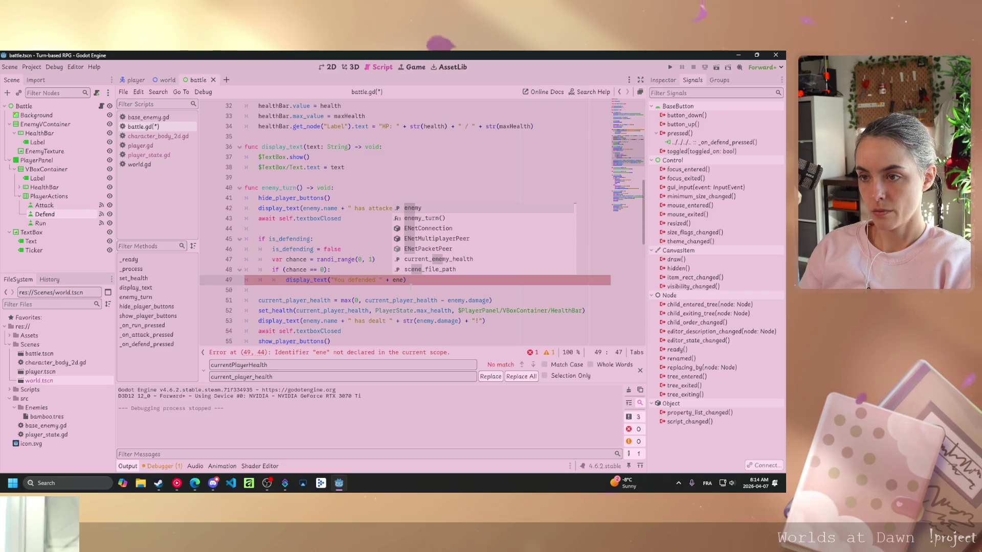
text(my.name)
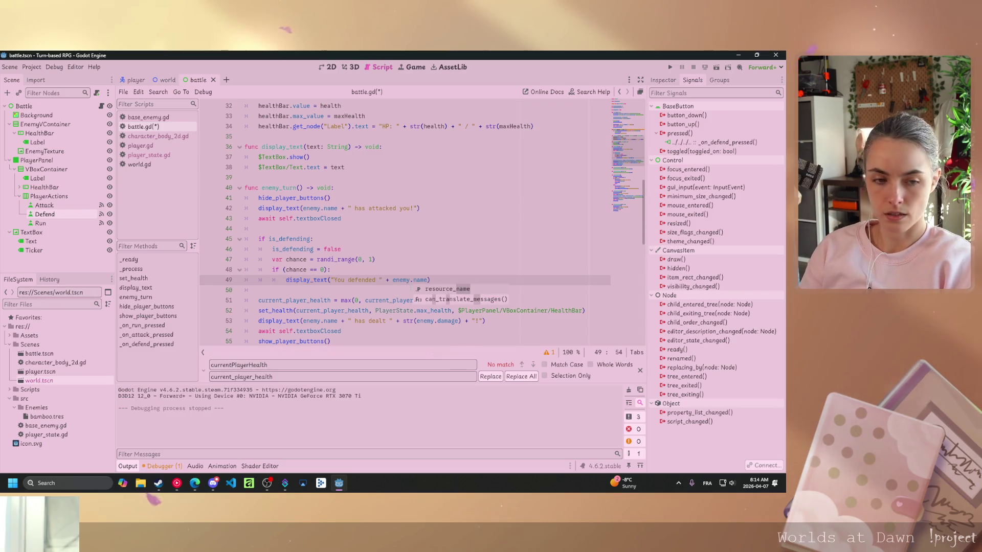
text( + "')
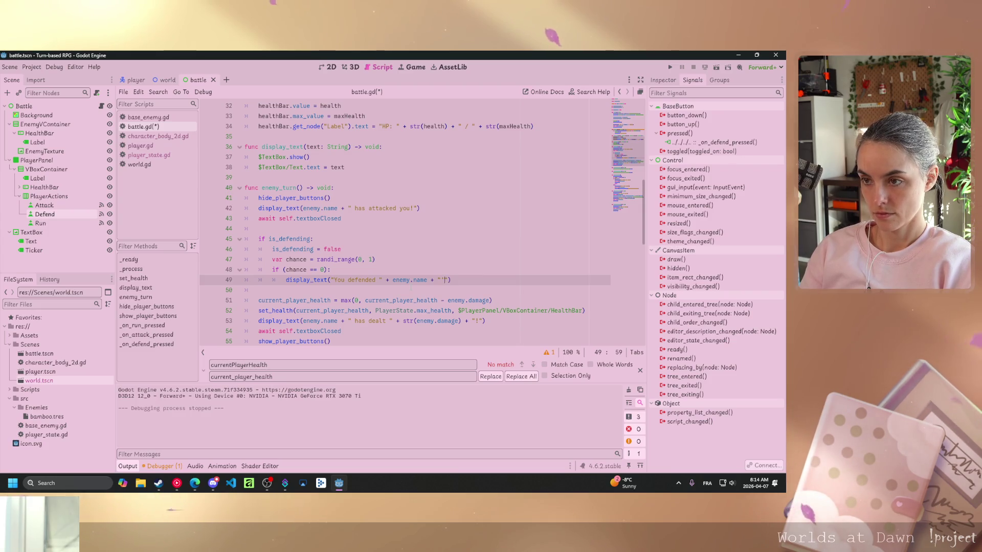
text(s attac)
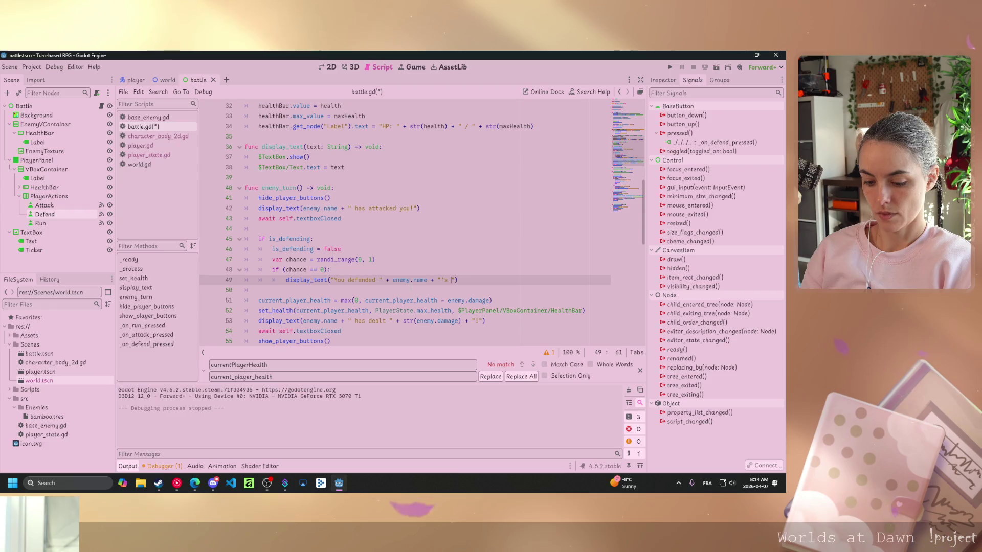
text(k!)
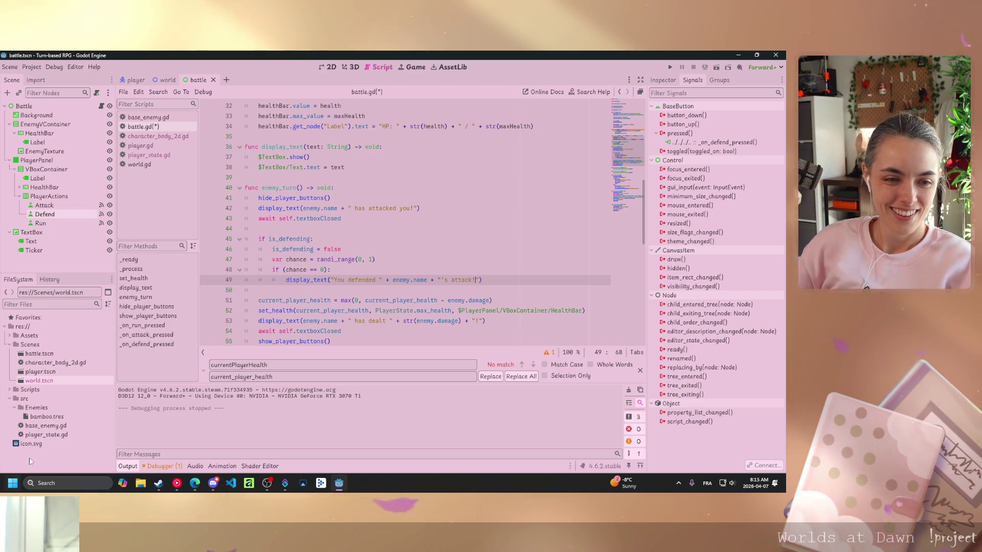
click(194, 483)
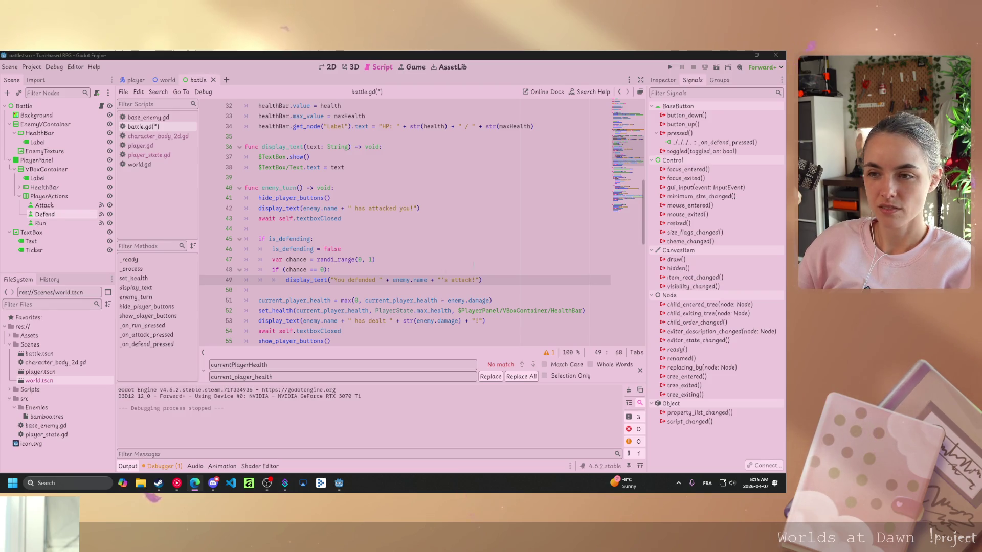
key(alt+Tab)
Add an else: branch containing a copy of the 'You defended' display_text line
key(Return)
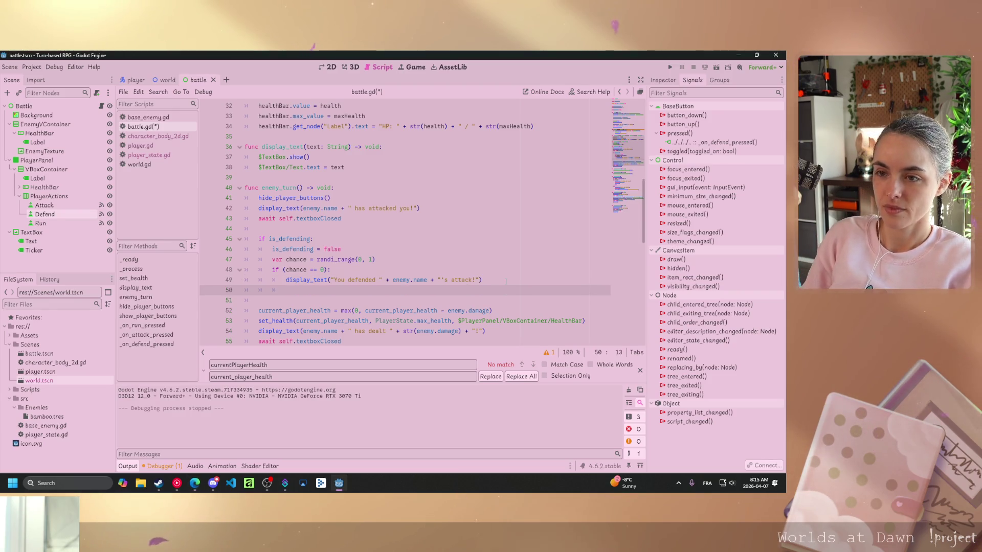
text(else)
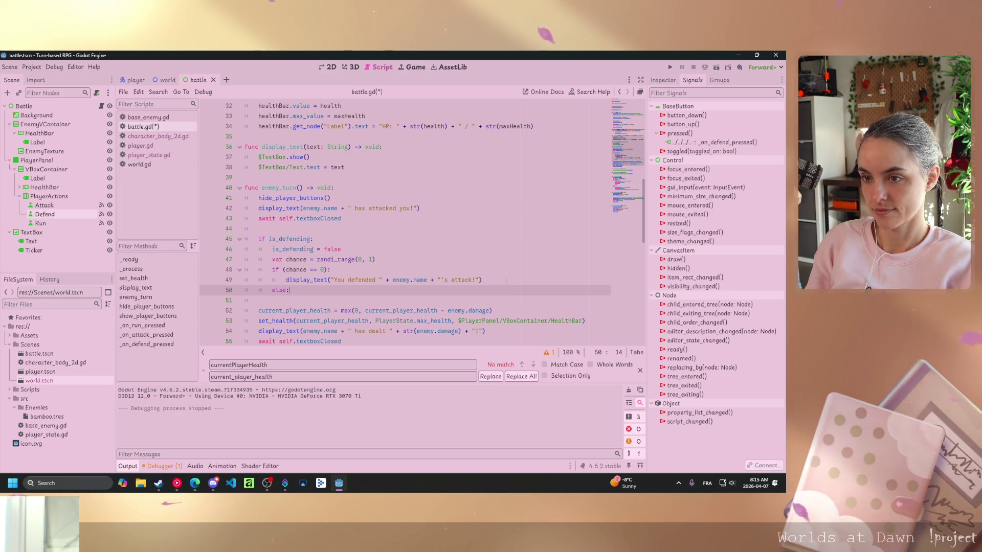
text(:)
key(Return)
drag(506, 281, 286, 280)
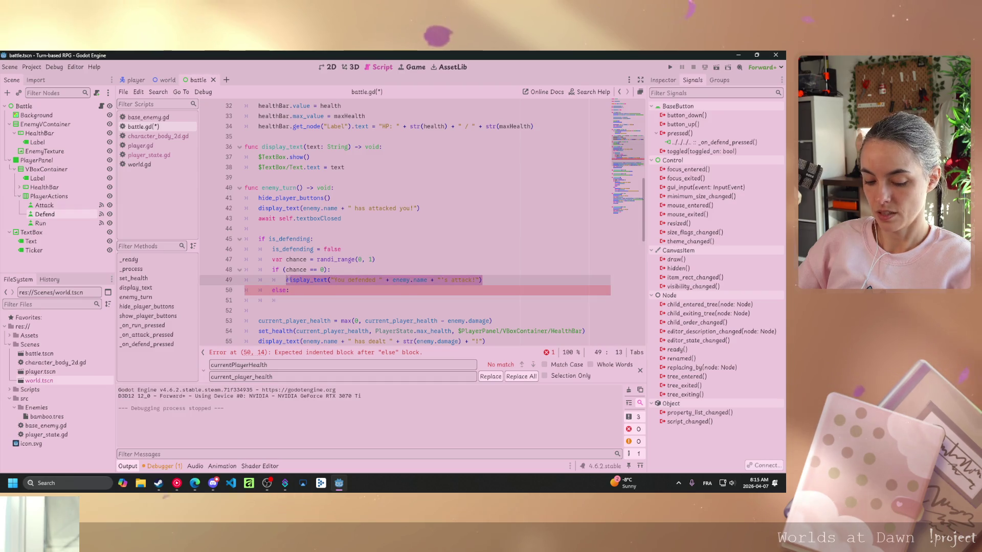
key(ctrl+c)
key(Down)
key(Down)
key(ctrl+v)
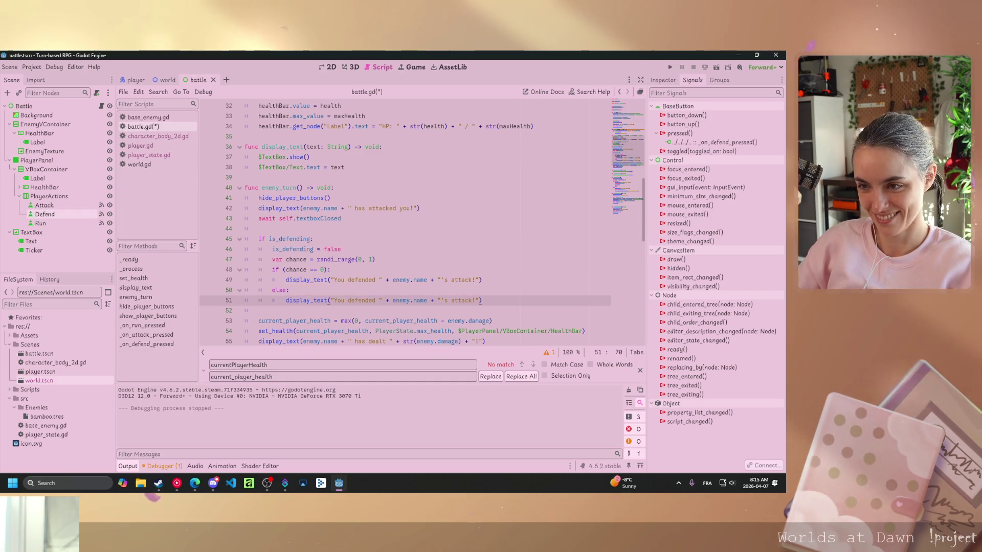